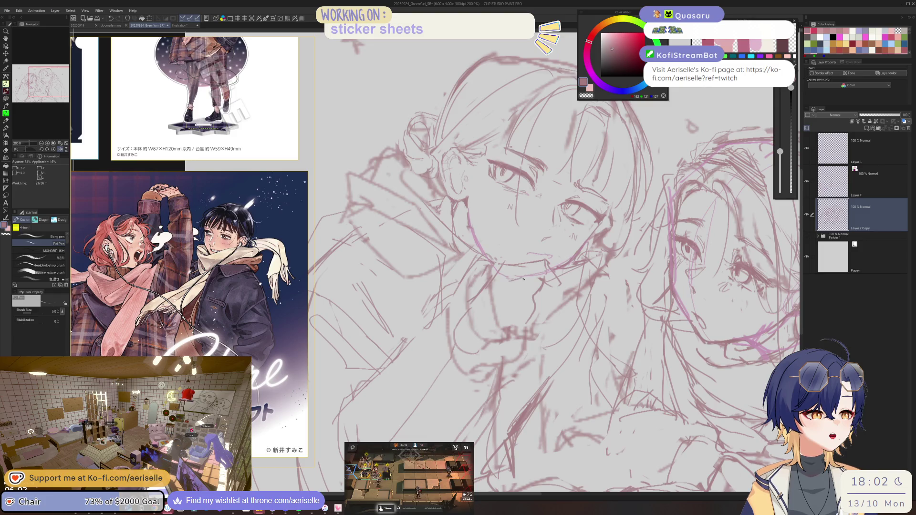
# - Mirror the canvas to check the sketch and zoom in on the left girl's mouth
pyautogui.press('h')
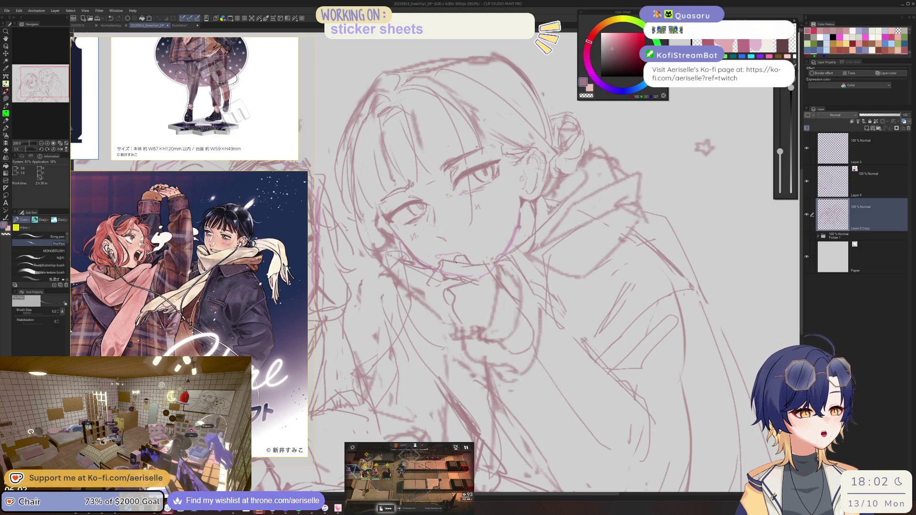
pyautogui.scroll(-5, 473, 265)
pyautogui.scroll(5, 461, 264)
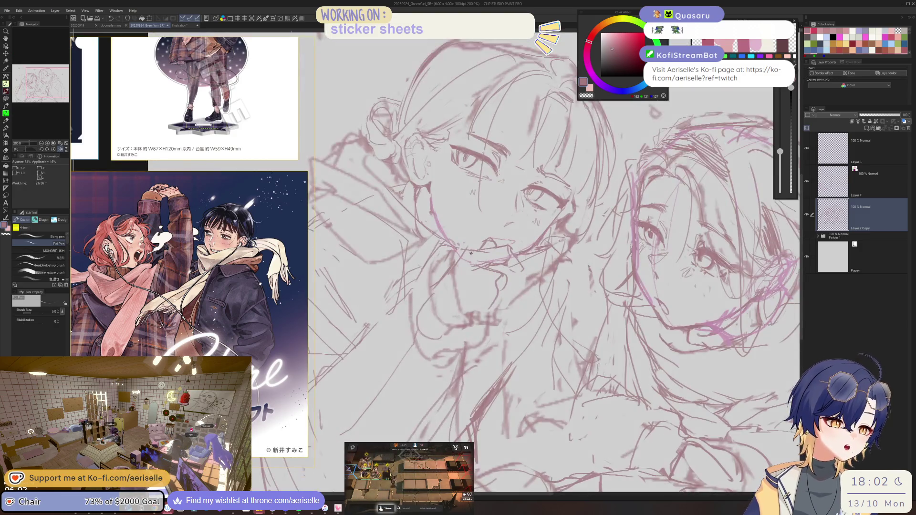
pyautogui.press('e')
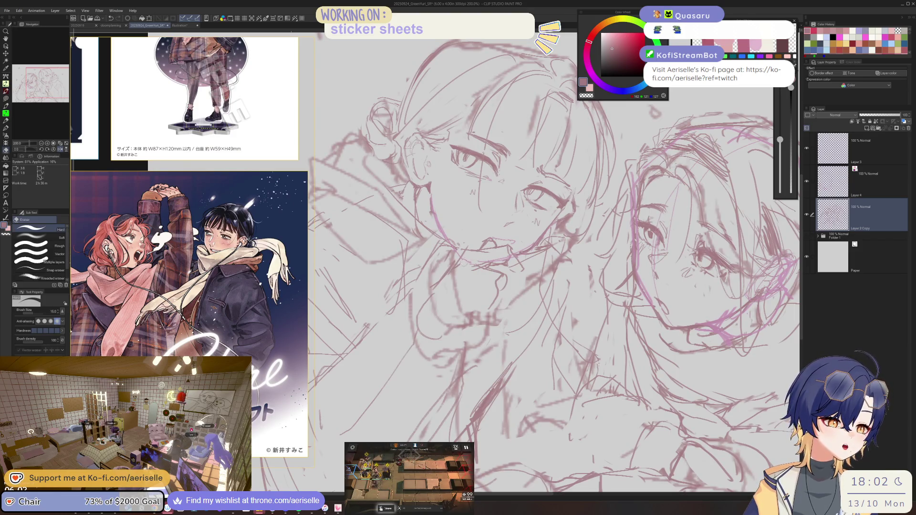
pyautogui.press('p')
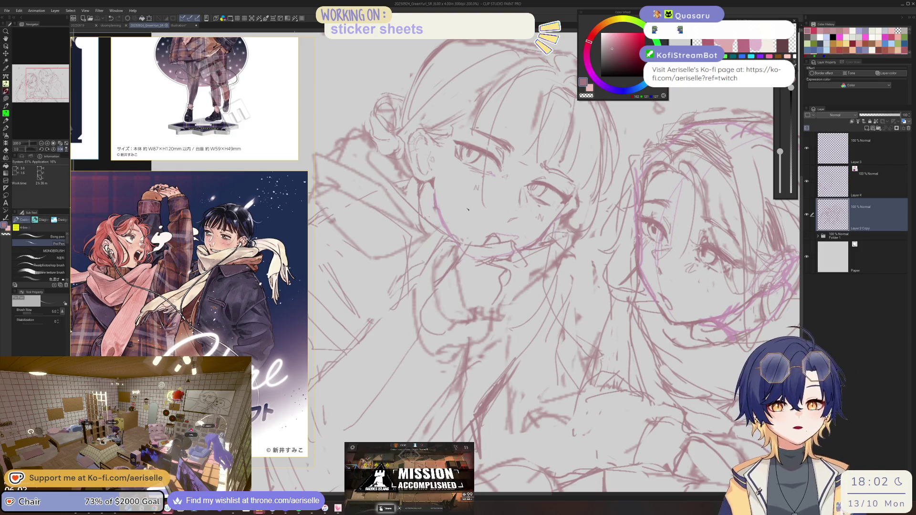
pyautogui.scroll(-3, 292, 182)
pyautogui.scroll(-3, 292, 182)
pyautogui.scroll(-3, 292, 182)
pyautogui.scroll(-3, 291, 181)
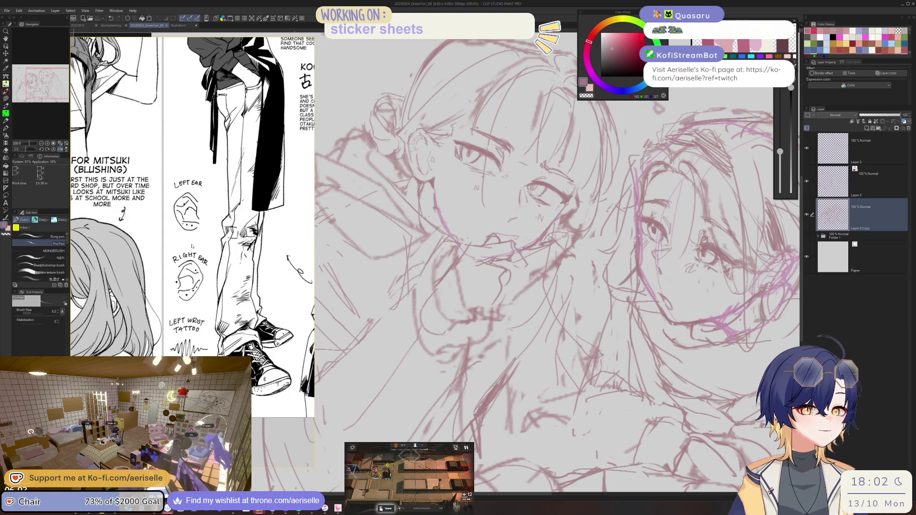
# - Restore the canvas view, zoom out to 150%, and tilt the view about 50 degrees and back
pyautogui.press('h')
pyautogui.hotkey('ctrl', '-')
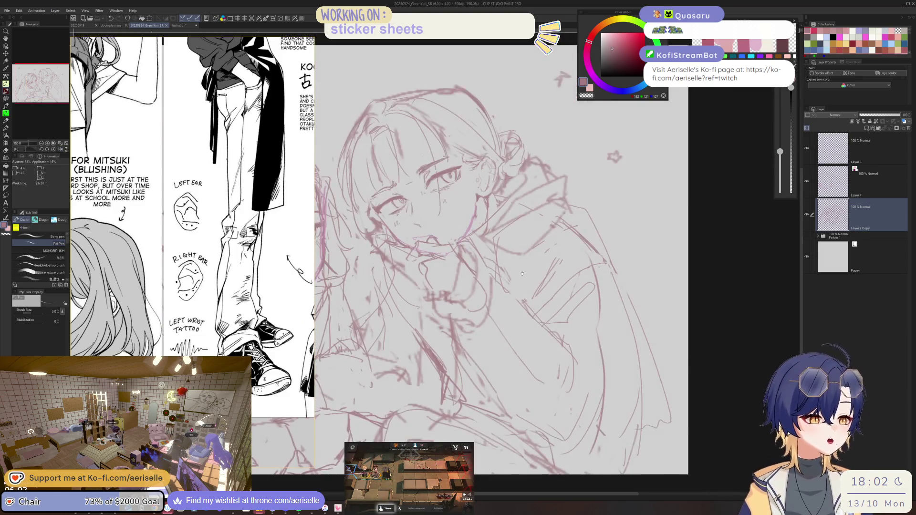
pyautogui.scroll(3, 460, 253)
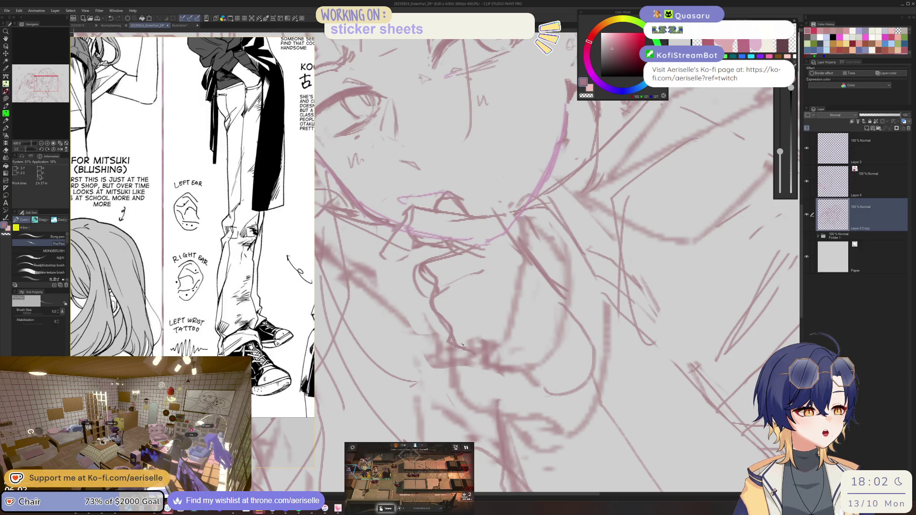
pyautogui.press('-')
pyautogui.press('-')
pyautogui.press('-')
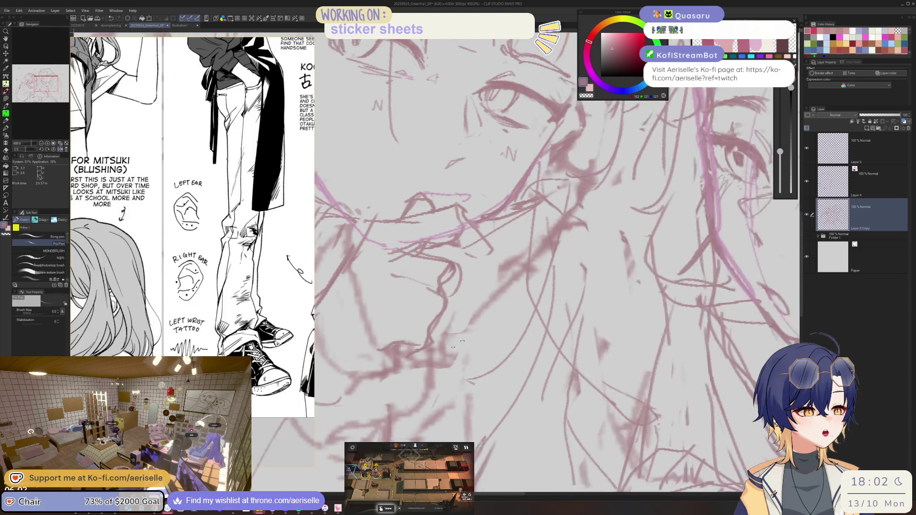
pyautogui.press('-')
pyautogui.press('-')
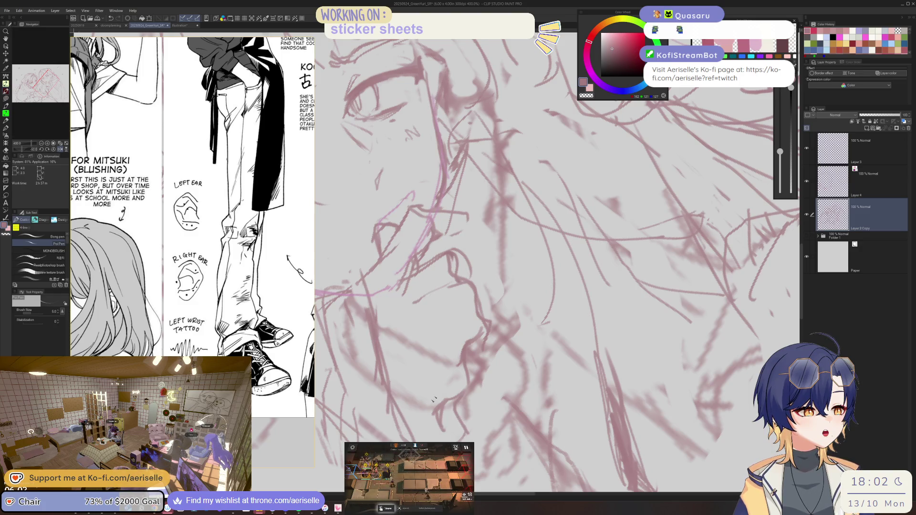
pyautogui.press('=')
pyautogui.press('=')
pyautogui.press('=')
pyautogui.press('=')
pyautogui.press('=')
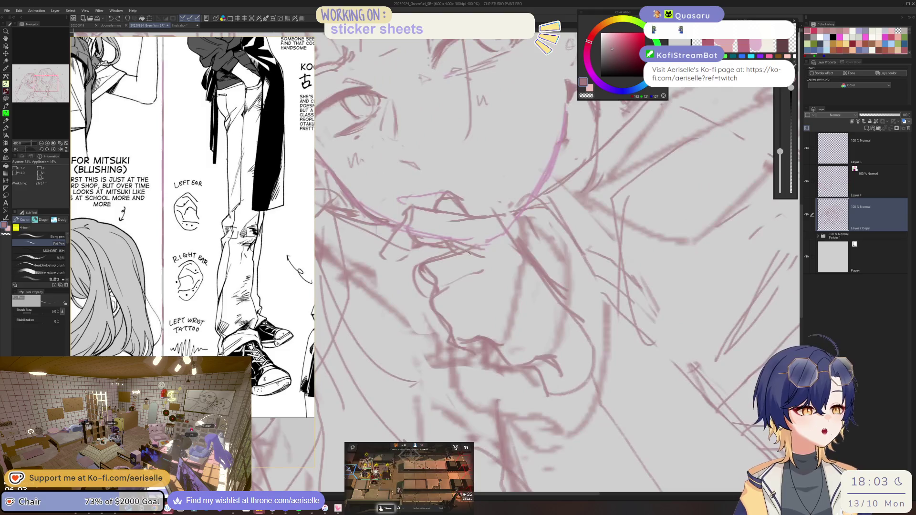
pyautogui.press('=')
# - Sketch new lines around the girl's mouth with the Poi Pen, erasing as needed
pyautogui.press('e')
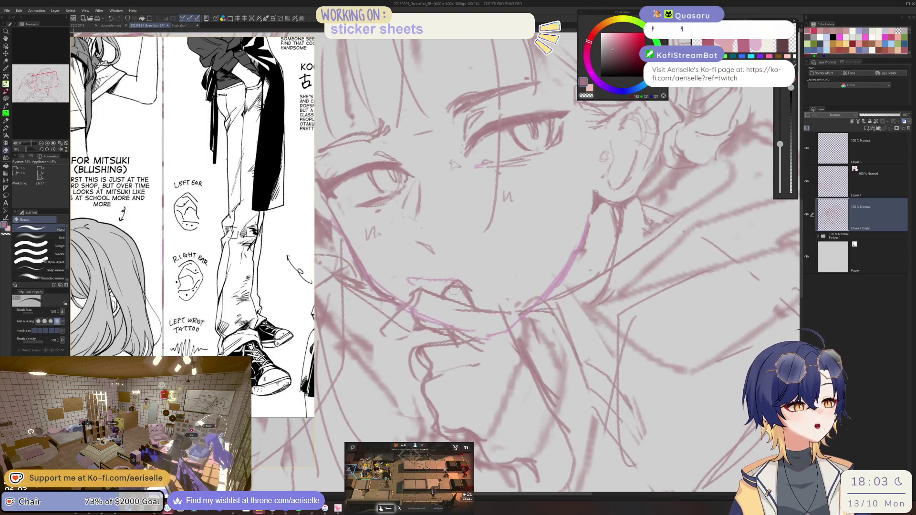
pyautogui.press('p')
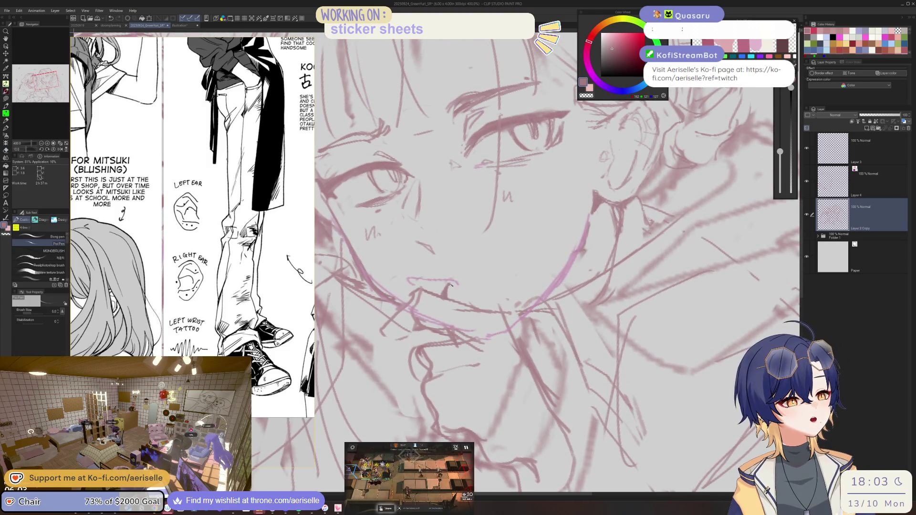
pyautogui.moveTo(442, 287); pyautogui.dragTo(476, 306)
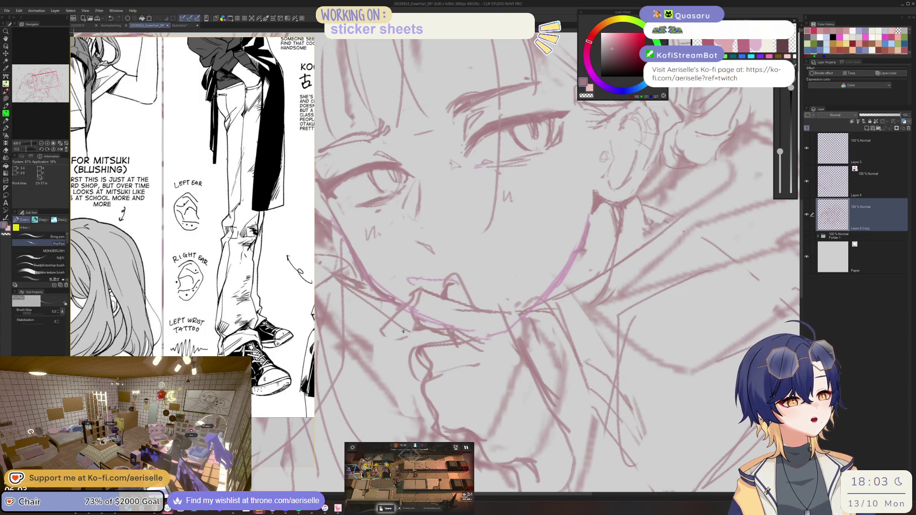
pyautogui.press('e')
pyautogui.scroll(-3, 401, 335)
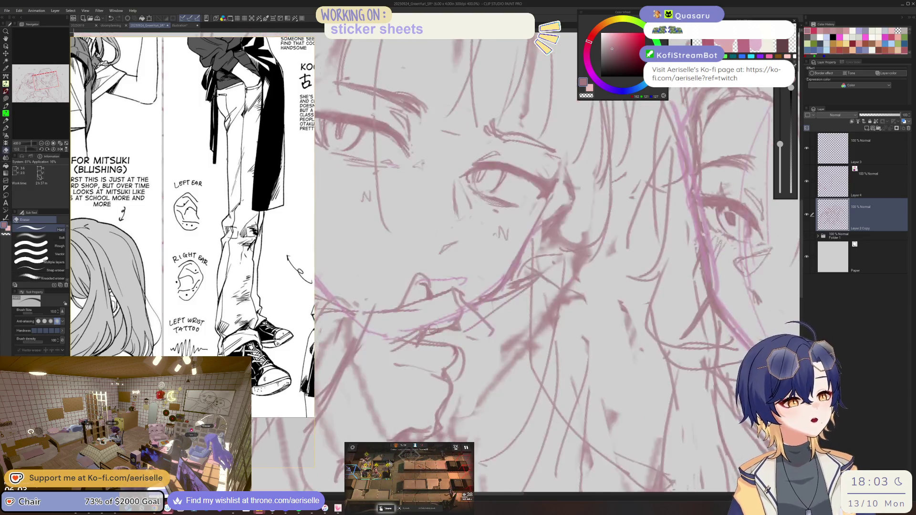
pyautogui.scroll(-2, 401, 334)
pyautogui.press('@')
pyautogui.scroll(5, 469, 300)
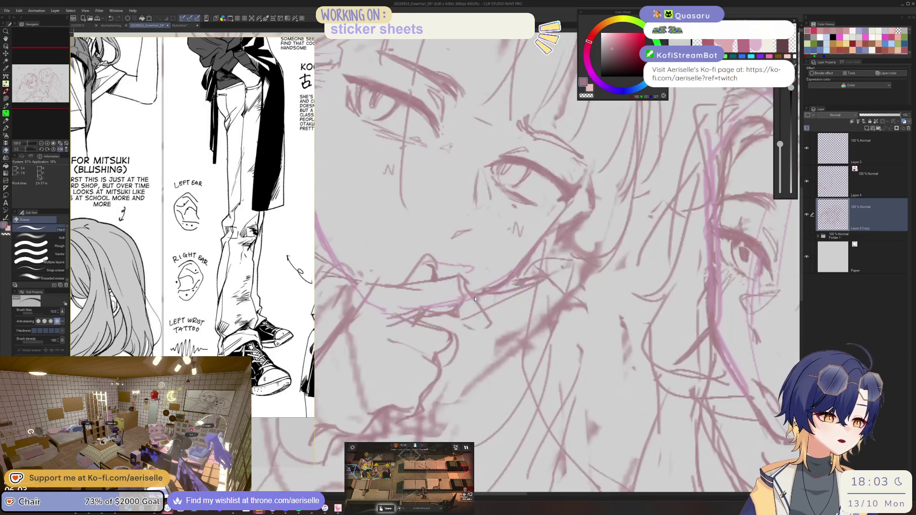
pyautogui.press('p')
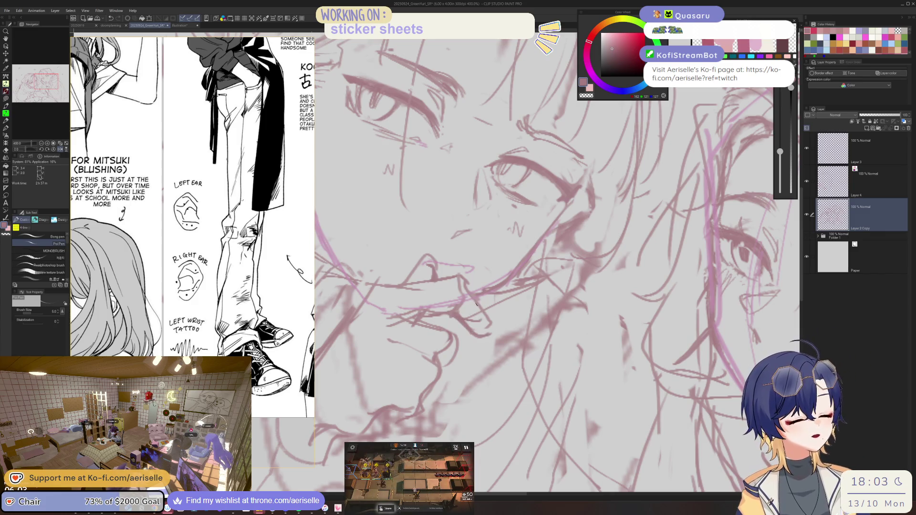
# - Rotate the view to -40 degrees and keep refining the mouth strokes with pen and eraser
pyautogui.press('e')
pyautogui.press('p')
pyautogui.press('e')
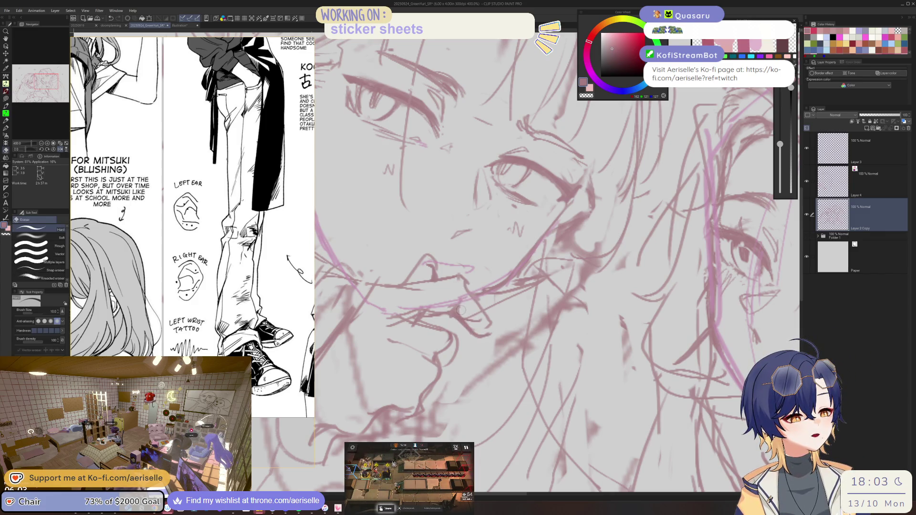
pyautogui.press('p')
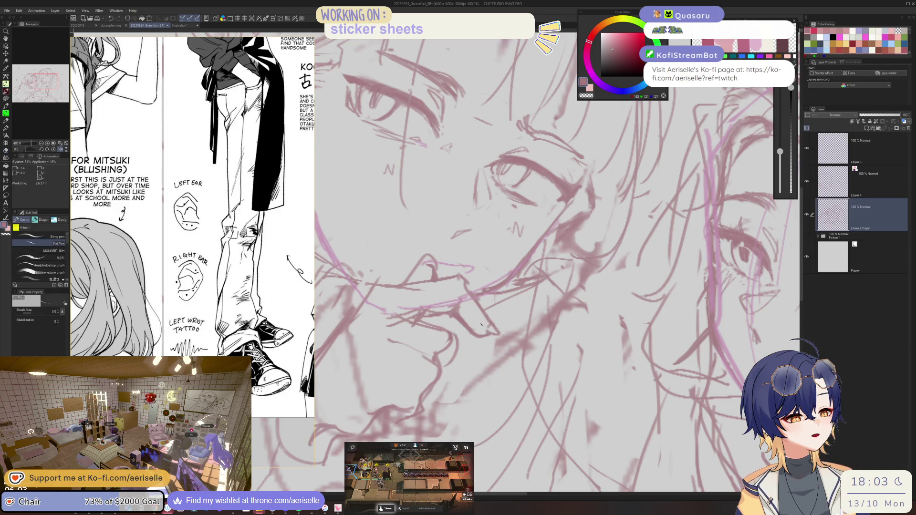
pyautogui.moveTo(480, 325); pyautogui.dragTo(440, 288)
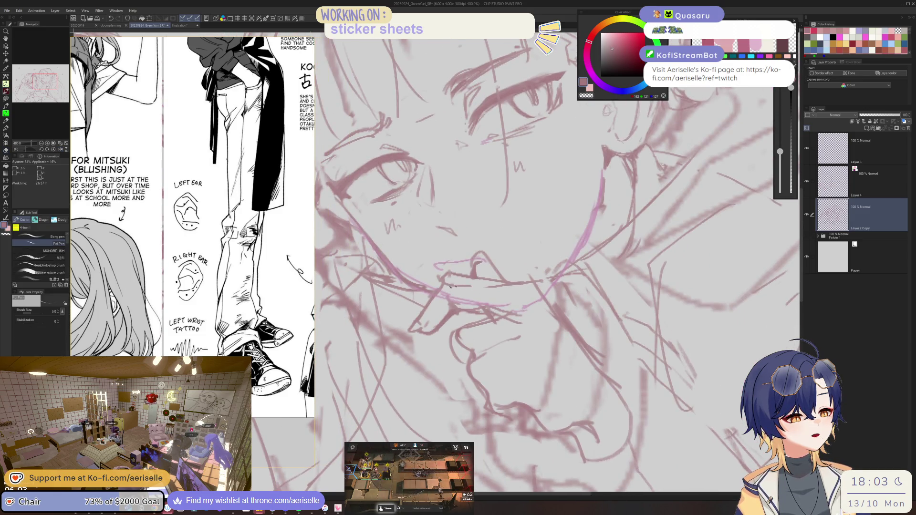
pyautogui.press('e')
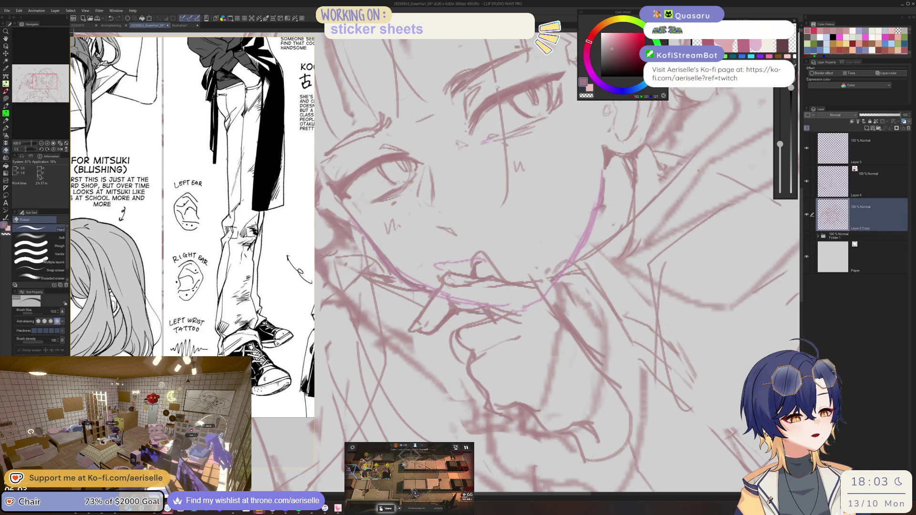
pyautogui.moveTo(449, 285); pyautogui.dragTo(434, 302)
# - Lasso and nudge part of the mouth, then redraw the upper lip line with a darker stroke
pyautogui.press('p')
pyautogui.press('m')
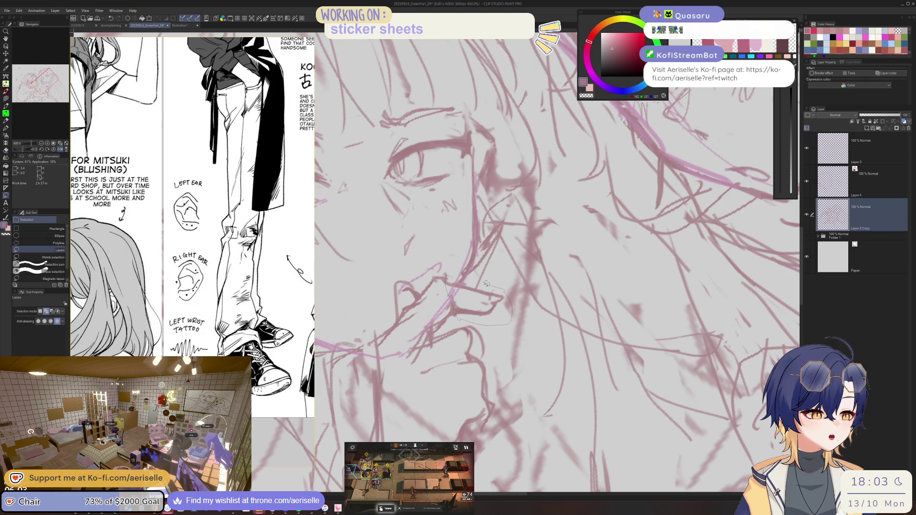
pyautogui.press('k')
pyautogui.scroll(-3, 459, 276)
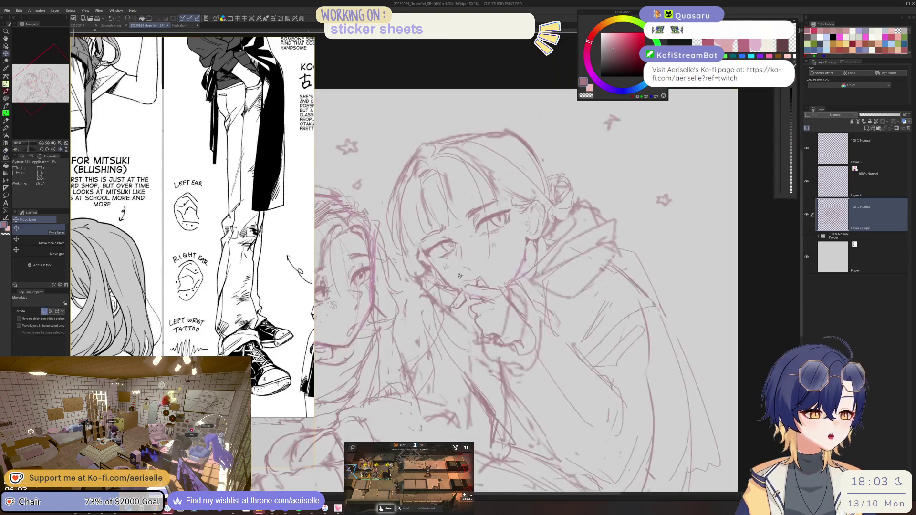
pyautogui.scroll(4, 459, 276)
pyautogui.press('p')
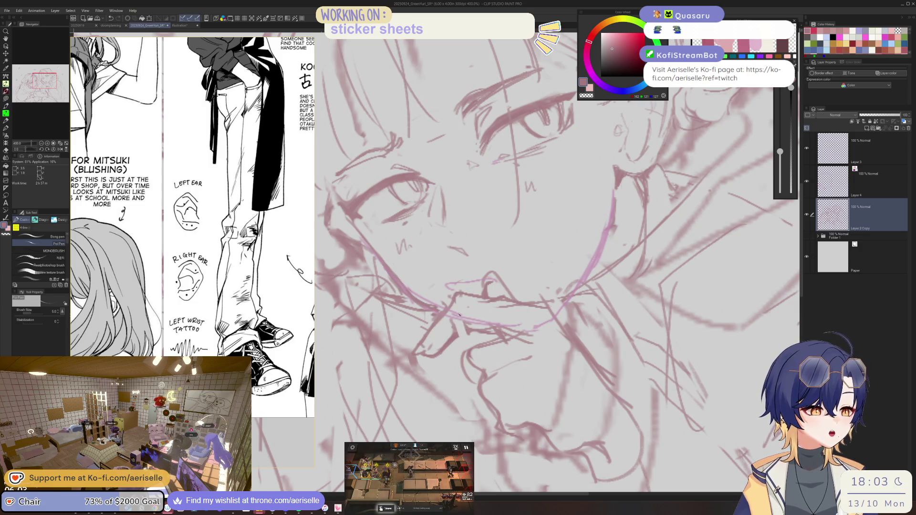
pyautogui.press('e')
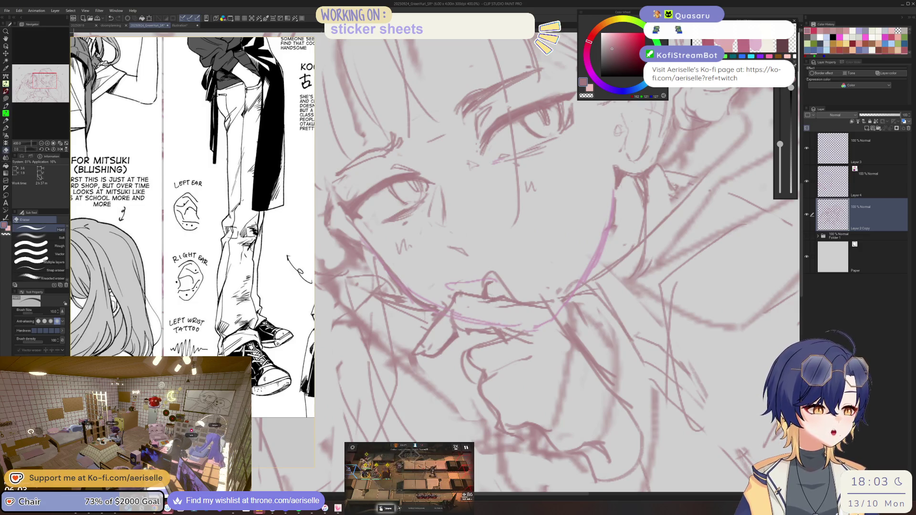
pyautogui.press('p')
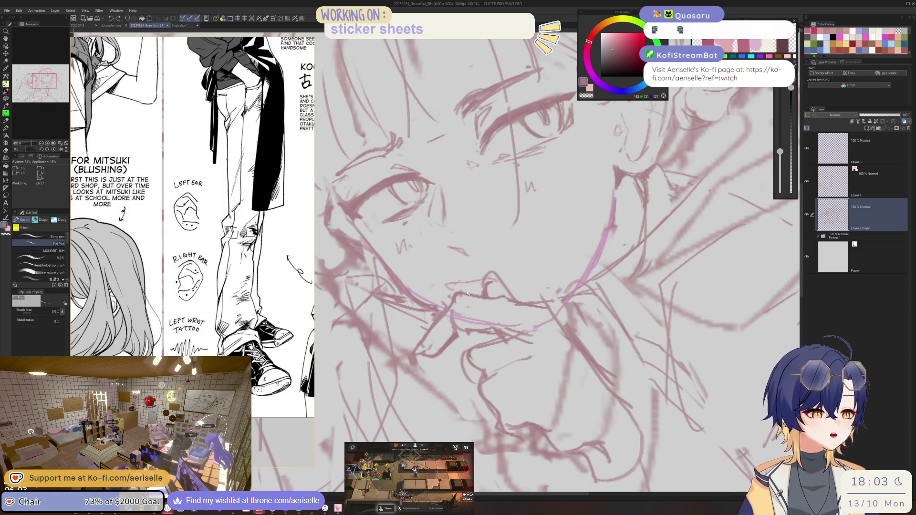
pyautogui.moveTo(465, 294)
pyautogui.mouseDown()
pyautogui.moveTo(514, 300)
pyautogui.moveTo(355, 354)
pyautogui.mouseUp()
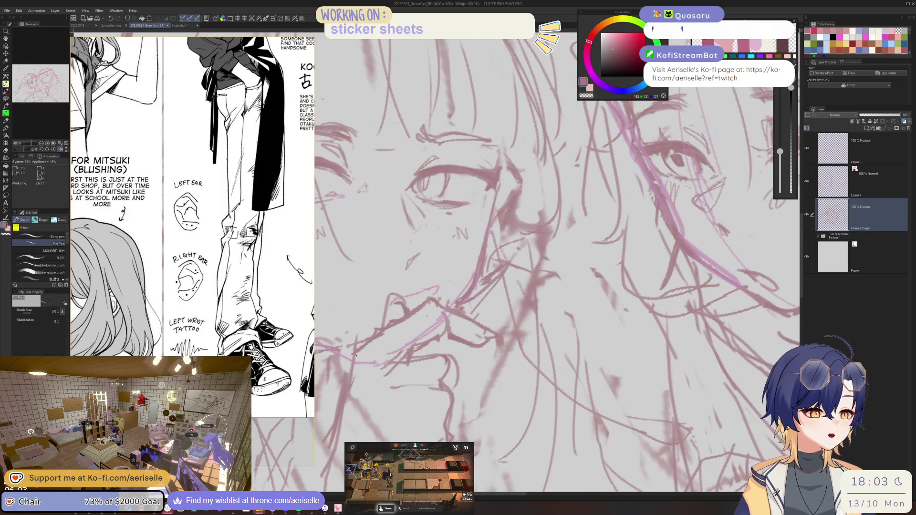
pyautogui.press('e')
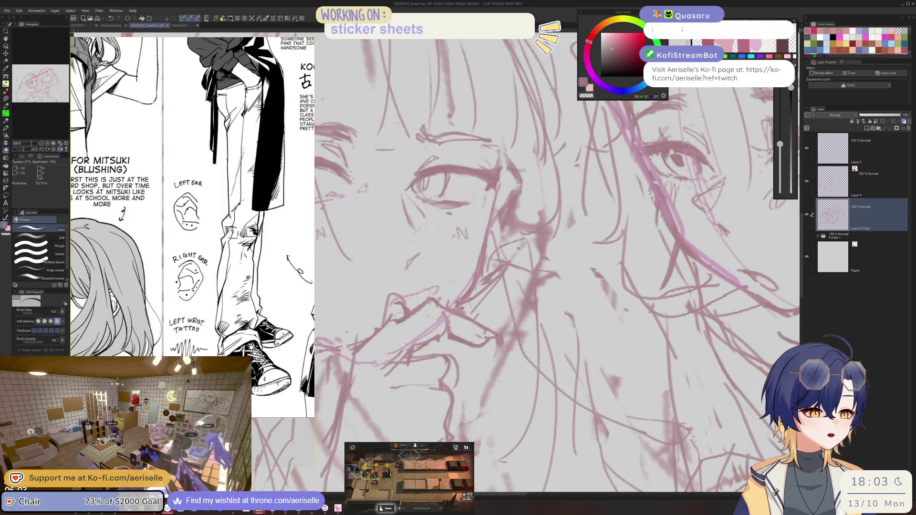
pyautogui.press('p')
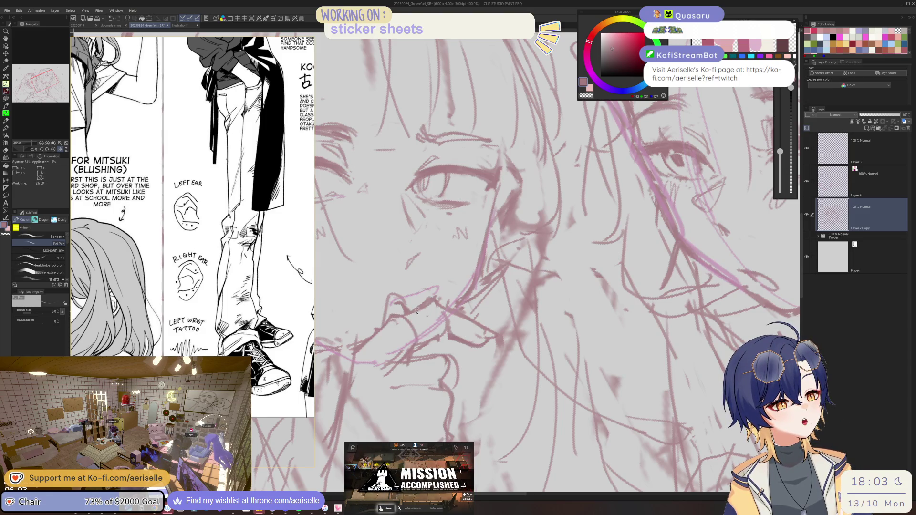
# - Lasso and move the chin, deselect with Ctrl+D, and return to the Poi Pen at size 5
pyautogui.press('m')
pyautogui.moveTo(411, 307); pyautogui.dragTo(427, 336)
pyautogui.moveTo(495, 356)
pyautogui.mouseDown()
pyautogui.moveTo(470, 307)
pyautogui.moveTo(435, 292)
pyautogui.mouseUp()
pyautogui.press('k')
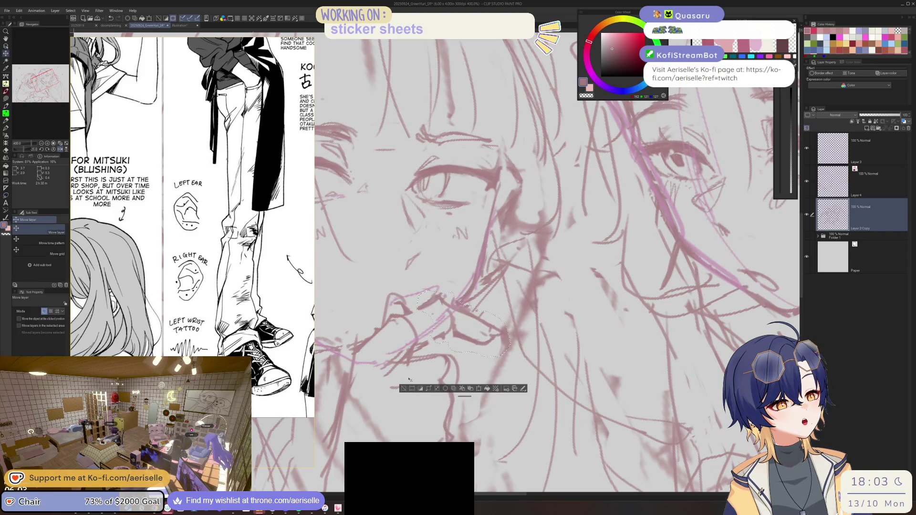
pyautogui.hotkey('ctrl', 'd')
pyautogui.press('e')
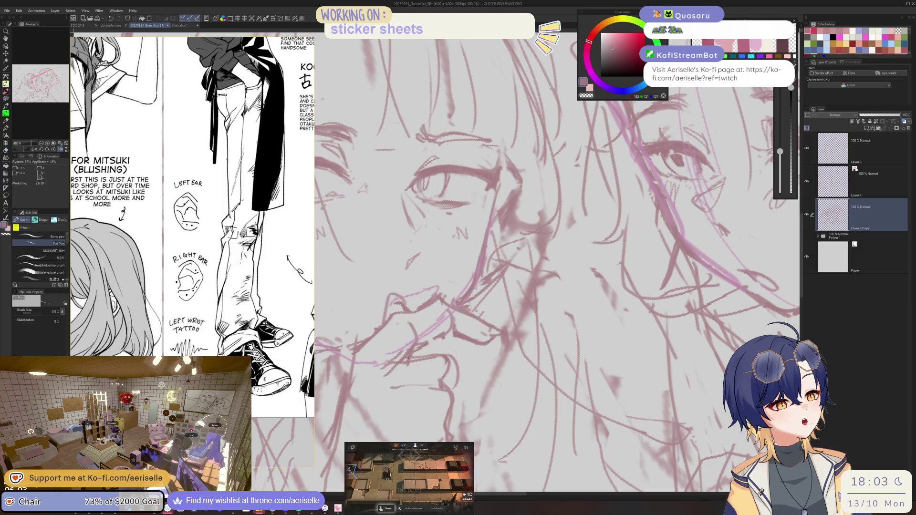
pyautogui.press('p')
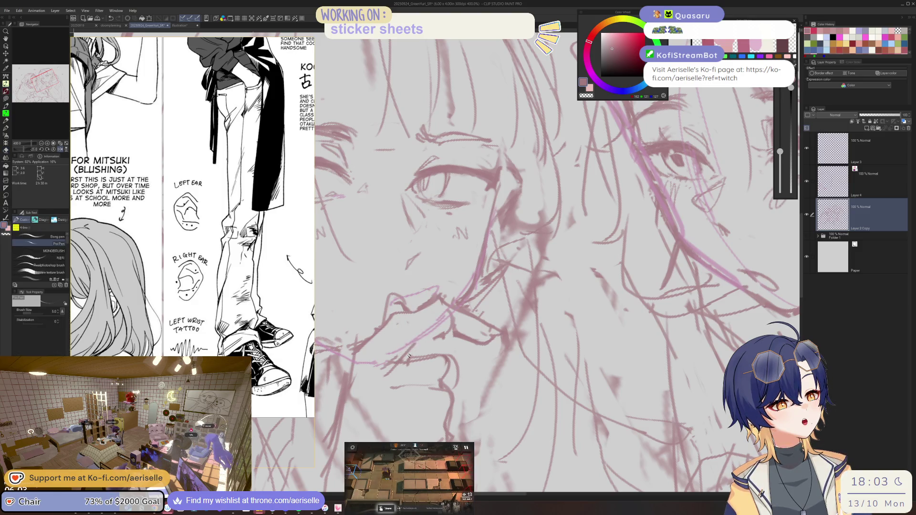
pyautogui.scroll(-5, 452, 318)
pyautogui.scroll(2, 477, 305)
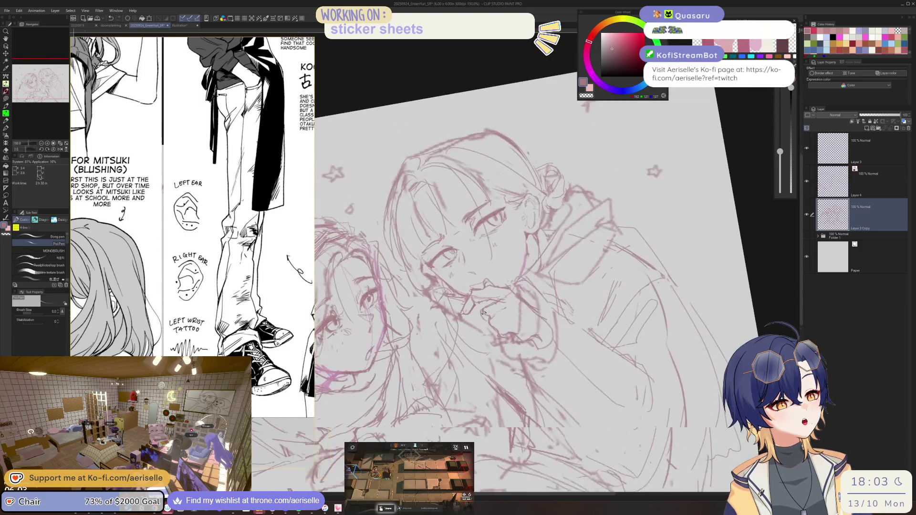
# - Add a short stroke near the nose and mouth, then rotate and shift the view up-left
pyautogui.scroll(3, 498, 298)
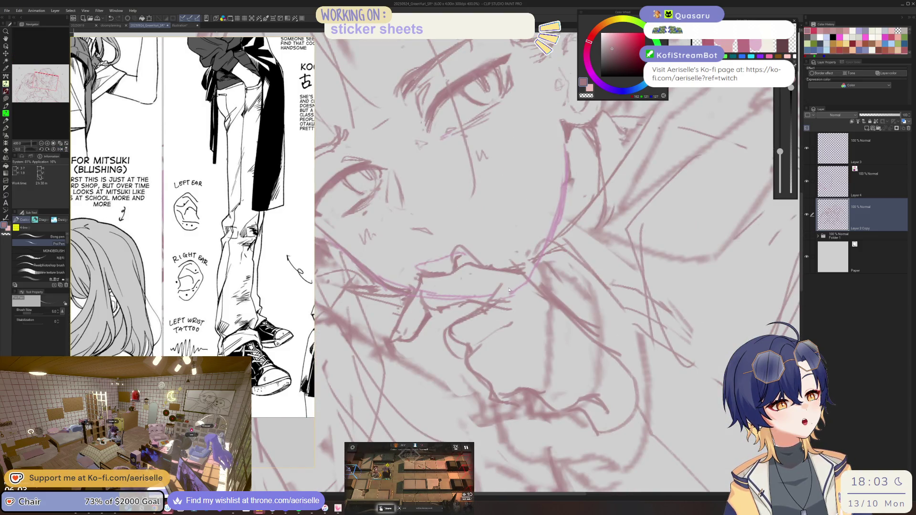
pyautogui.moveTo(470, 315)
pyautogui.mouseDown()
pyautogui.moveTo(447, 344)
pyautogui.moveTo(465, 350)
pyautogui.mouseUp()
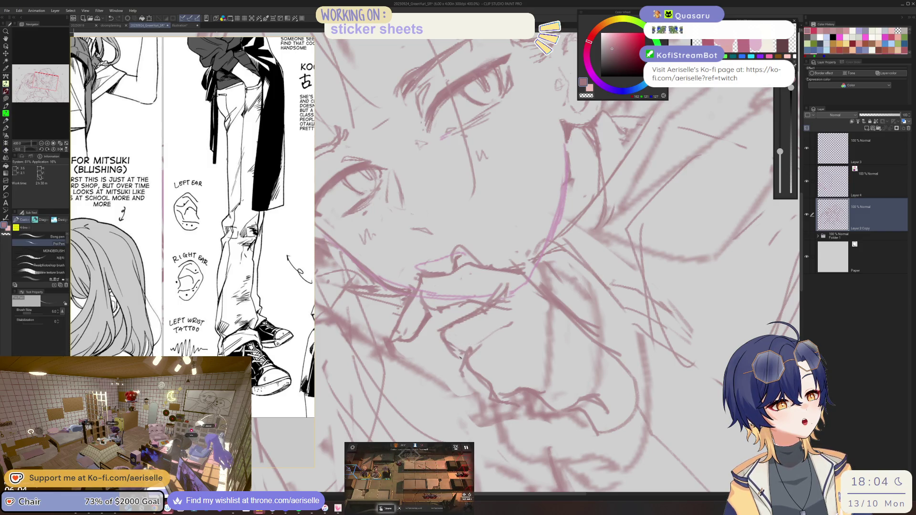
pyautogui.moveTo(496, 324); pyautogui.dragTo(479, 381)
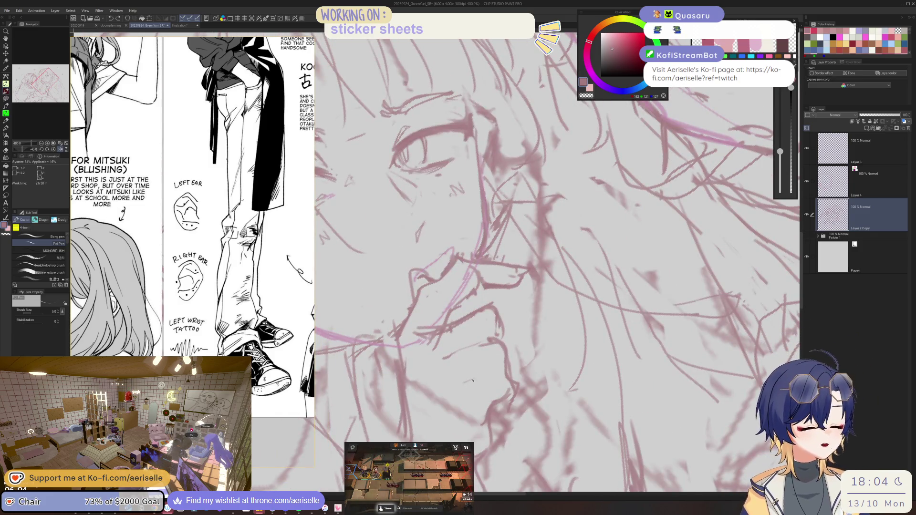
pyautogui.moveTo(519, 387); pyautogui.dragTo(474, 295)
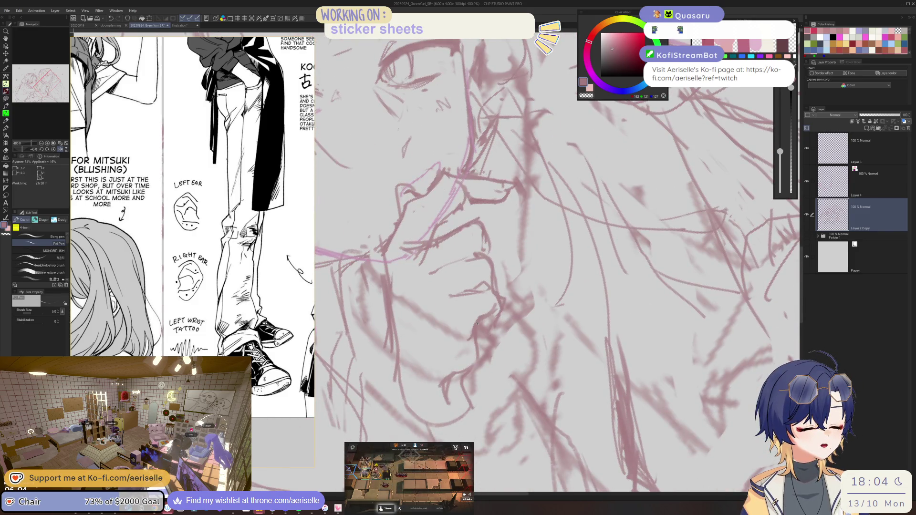
pyautogui.press('e')
pyautogui.press('p')
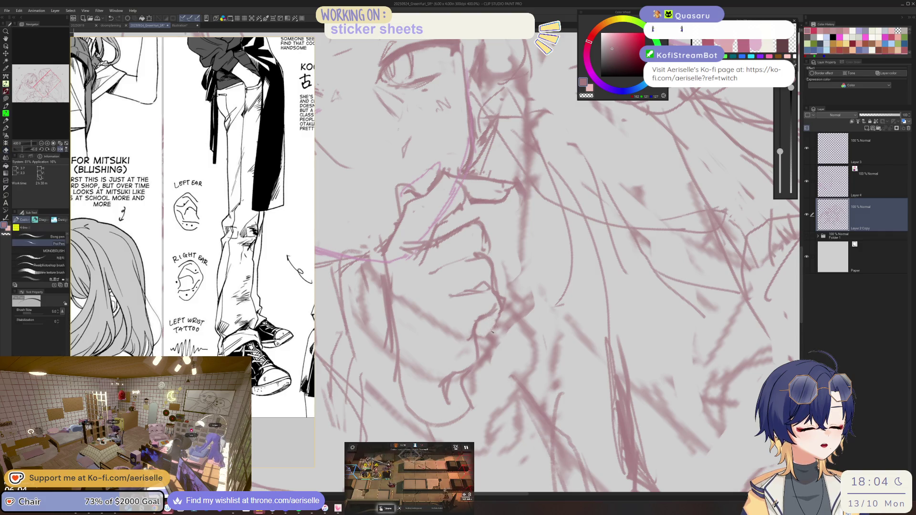
# - Reset the view to show both faces straight and begin lassoing the hand near the mouth
pyautogui.scroll(-1, 483, 340)
pyautogui.scroll(-1, 485, 310)
pyautogui.scroll(-1, 486, 279)
pyautogui.scroll(3, 486, 279)
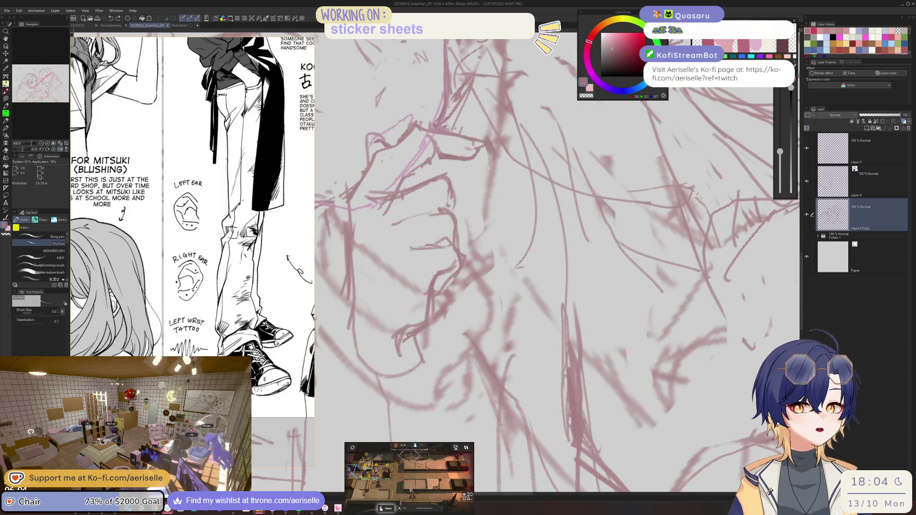
pyautogui.hotkey('ctrl', '0')
pyautogui.hotkey('ctrl', '@')
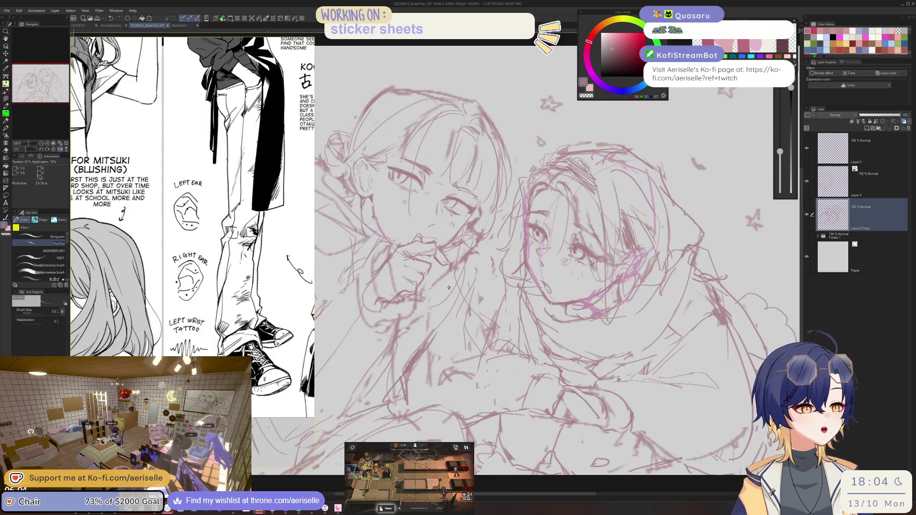
pyautogui.scroll(-2, 449, 286)
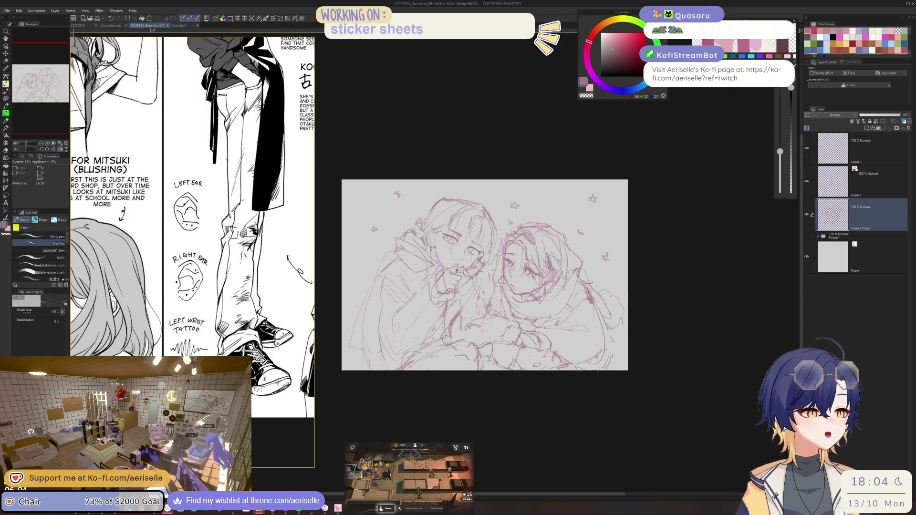
pyautogui.scroll(5, 457, 269)
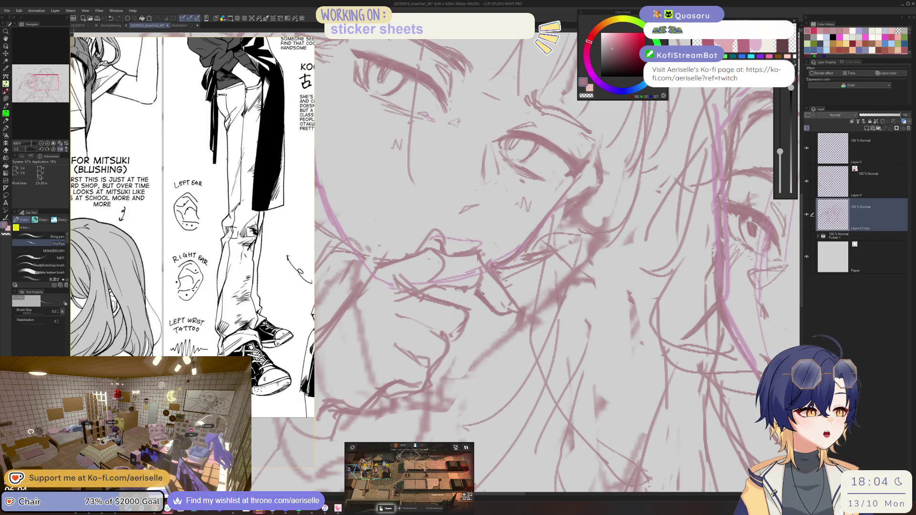
pyautogui.press('m')
pyautogui.moveTo(481, 292); pyautogui.dragTo(524, 309)
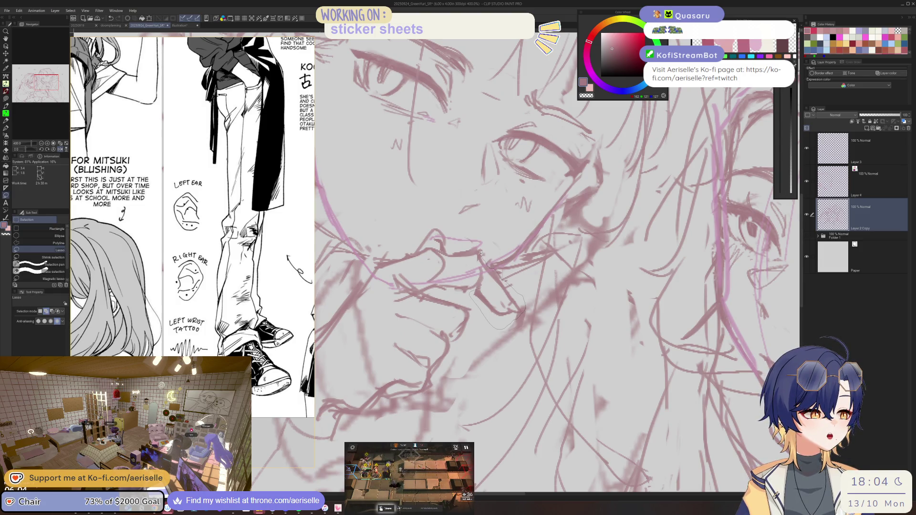
# - Close the lasso around the hand and rotate it clockwise with a transform, confirming the angle
pyautogui.moveTo(480, 254); pyautogui.dragTo(490, 287)
pyautogui.click(511, 338)
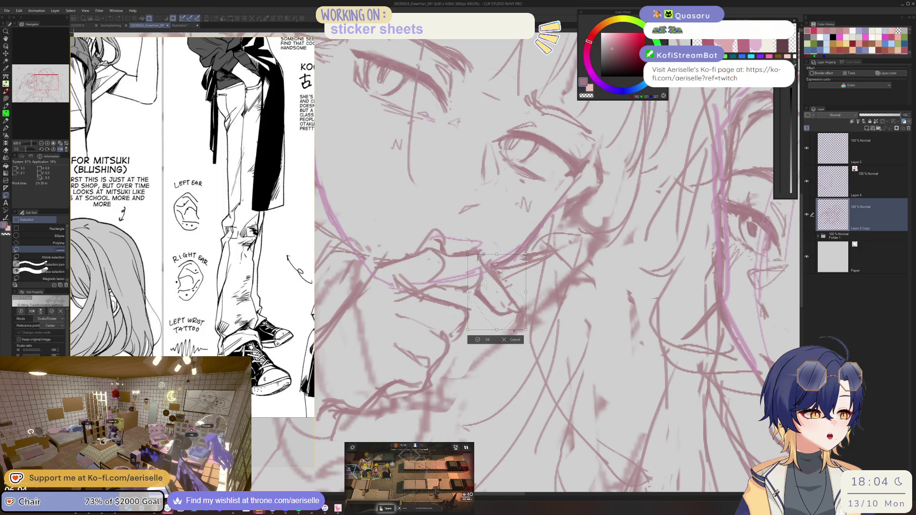
pyautogui.moveTo(513, 305); pyautogui.dragTo(458, 347)
pyautogui.click(478, 345)
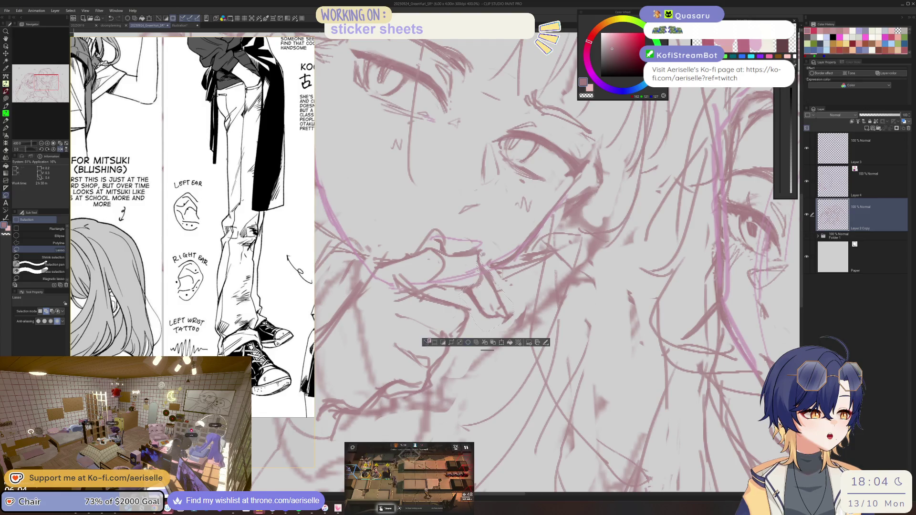
# - Rework the hand's finger and knuckle lines by alternating between the pen and eraser
pyautogui.press('e')
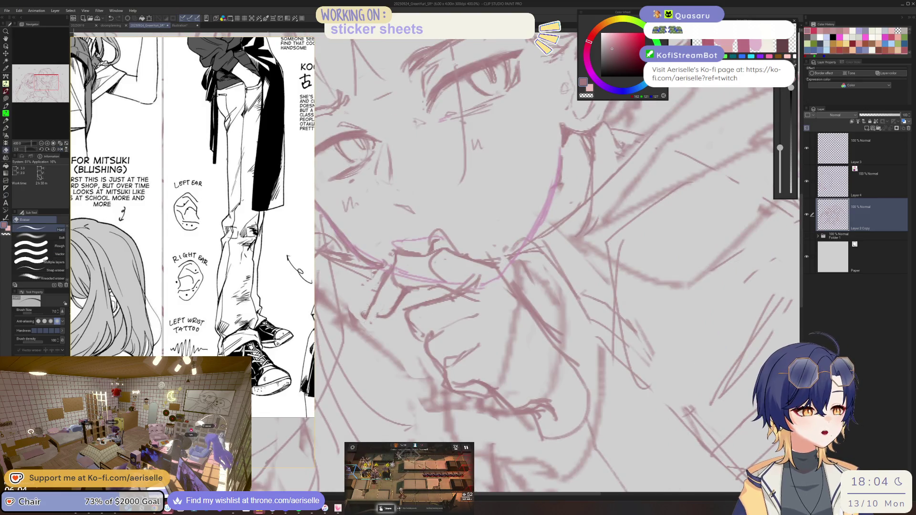
pyautogui.press('p')
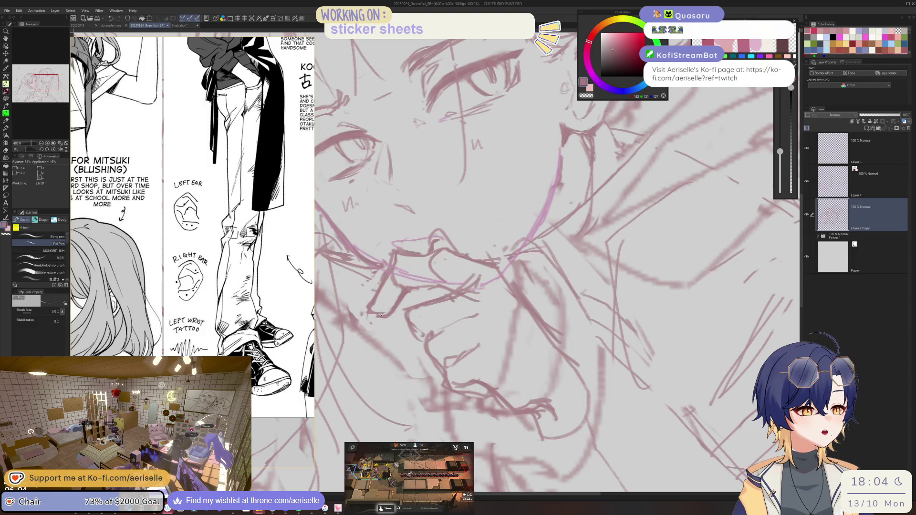
pyautogui.press('e')
pyautogui.press('p')
pyautogui.press('e')
pyautogui.scroll(-3, 405, 296)
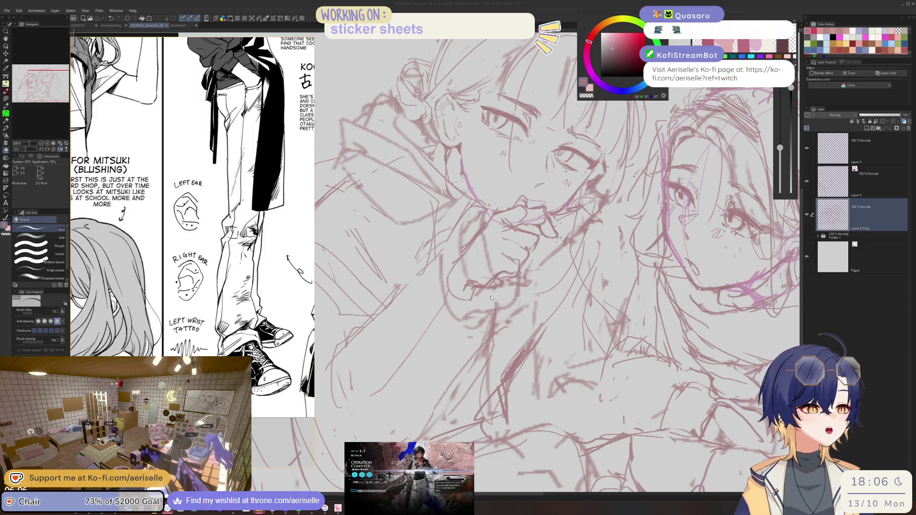
# - Straighten the view, lasso the hand by the mouth, and copy the sketch into Layer 2 Copy 2
pyautogui.scroll(-3, 491, 298)
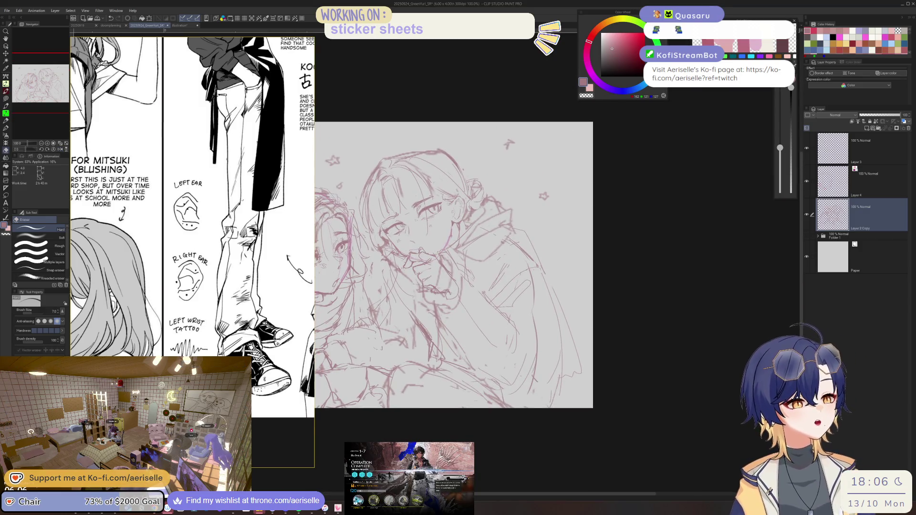
pyautogui.scroll(2, 453, 265)
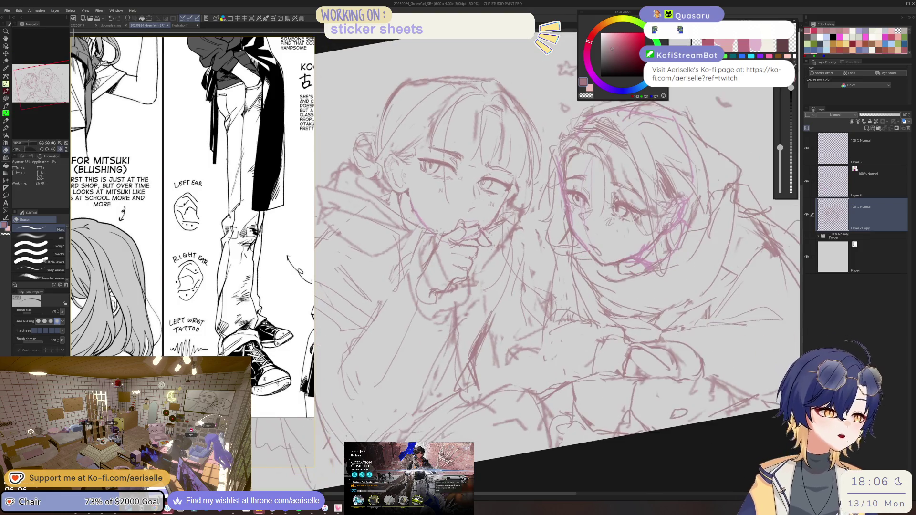
pyautogui.moveTo(429, 267)
pyautogui.mouseDown()
pyautogui.moveTo(455, 285)
pyautogui.moveTo(451, 293)
pyautogui.mouseUp()
pyautogui.scroll(3, 451, 293)
pyautogui.press('m')
pyautogui.moveTo(425, 256)
pyautogui.mouseDown()
pyautogui.moveTo(501, 299)
pyautogui.moveTo(642, 200)
pyautogui.moveTo(618, 154)
pyautogui.mouseUp()
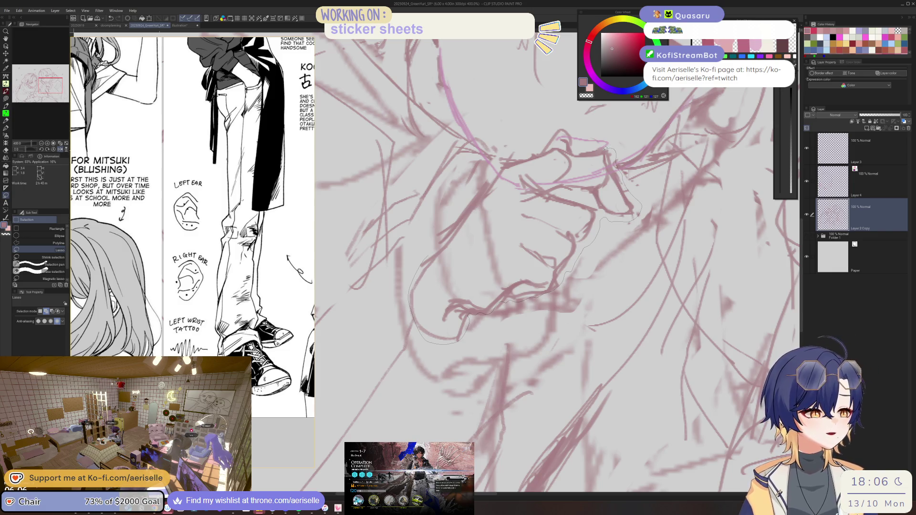
pyautogui.moveTo(504, 161); pyautogui.dragTo(480, 187)
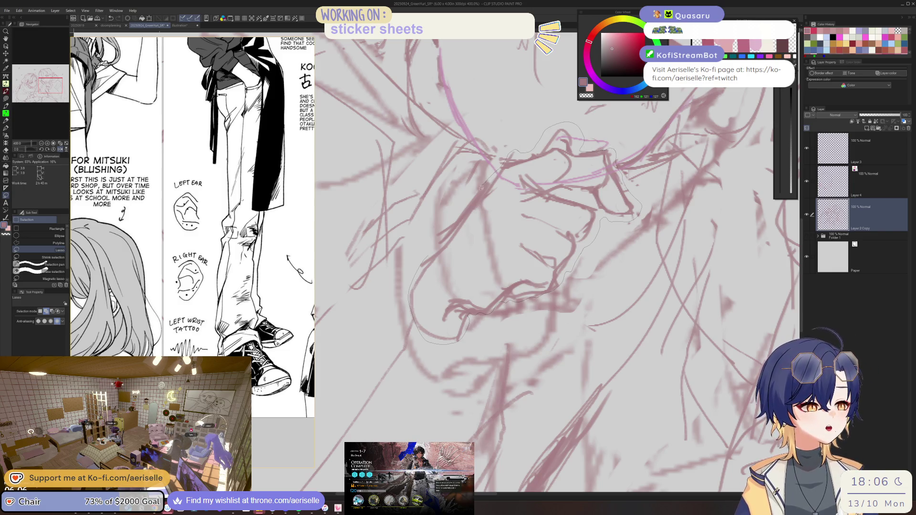
pyautogui.moveTo(446, 230); pyautogui.dragTo(444, 234)
pyautogui.scroll(-2, 472, 236)
pyautogui.scroll(-1, 472, 236)
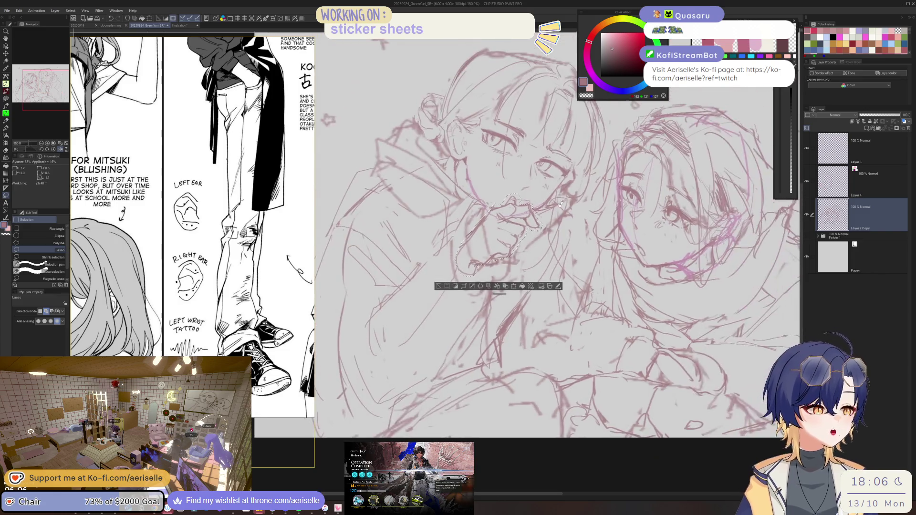
pyautogui.hotkey('ctrl', 'c')
pyautogui.hotkey('ctrl', 'v')
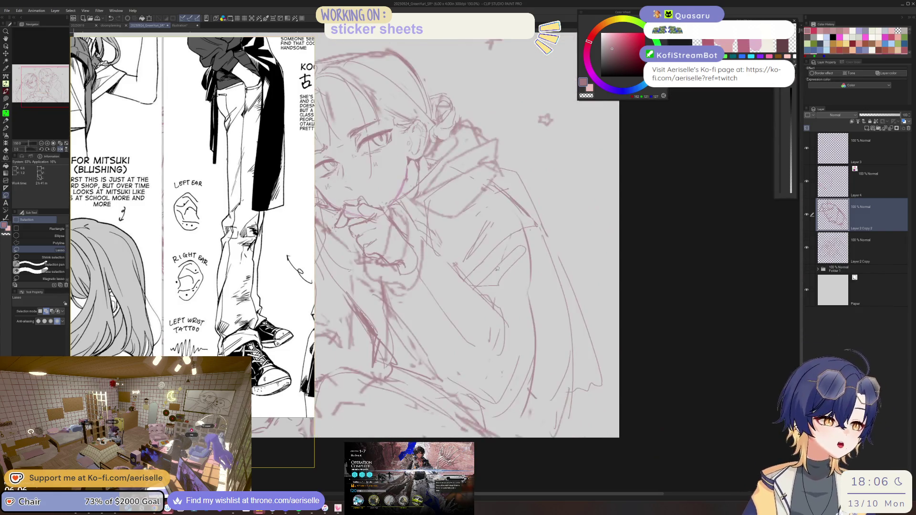
# - View the canvas at 100%, mirror it to check, and add a stroke to the sketch
pyautogui.hotkey('ctrl', 'alt', '0')
pyautogui.press('p')
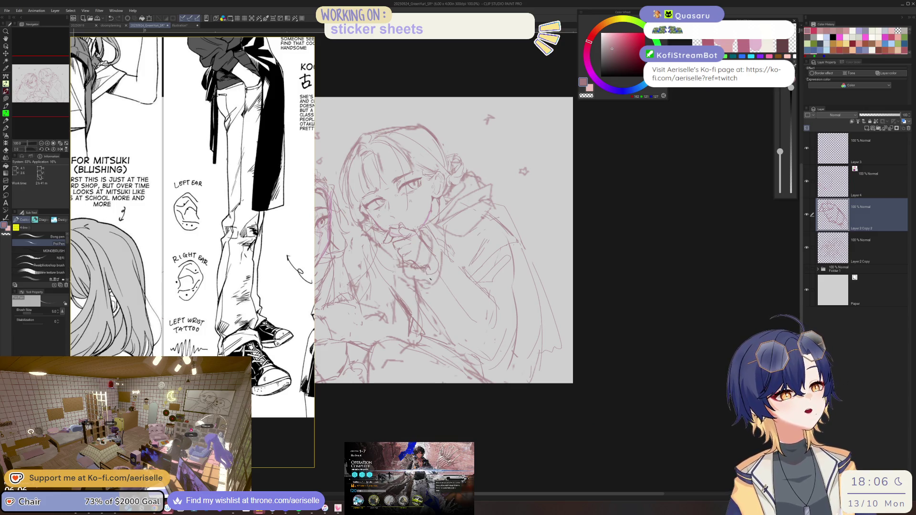
pyautogui.press('-')
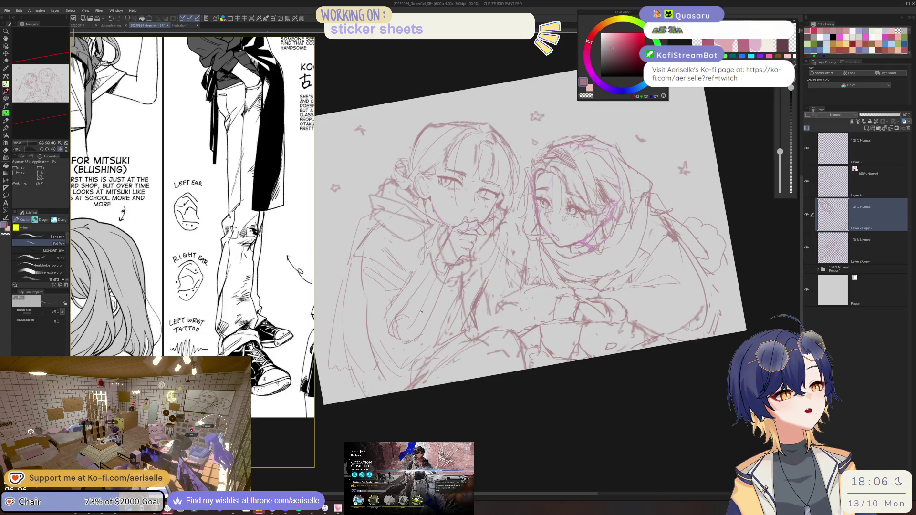
pyautogui.press('h')
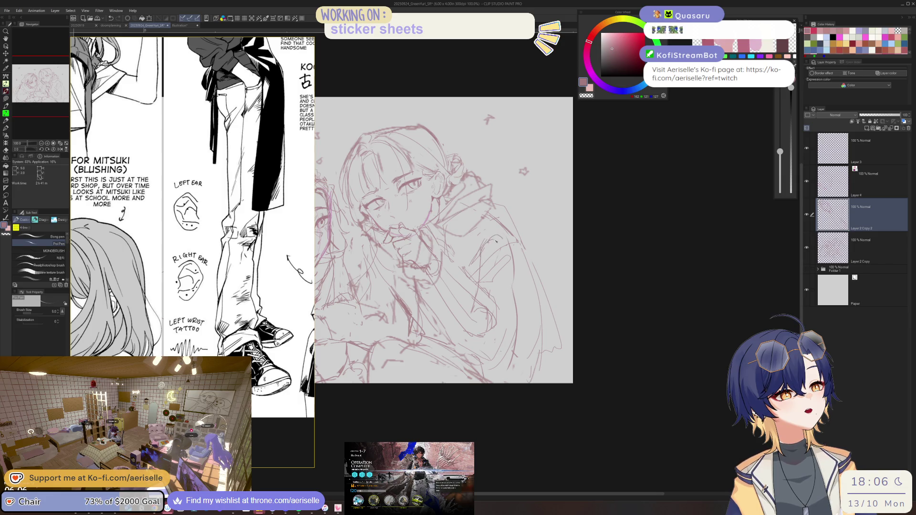
pyautogui.moveTo(482, 256); pyautogui.dragTo(500, 278)
pyautogui.hotkey('ctrl', '0')
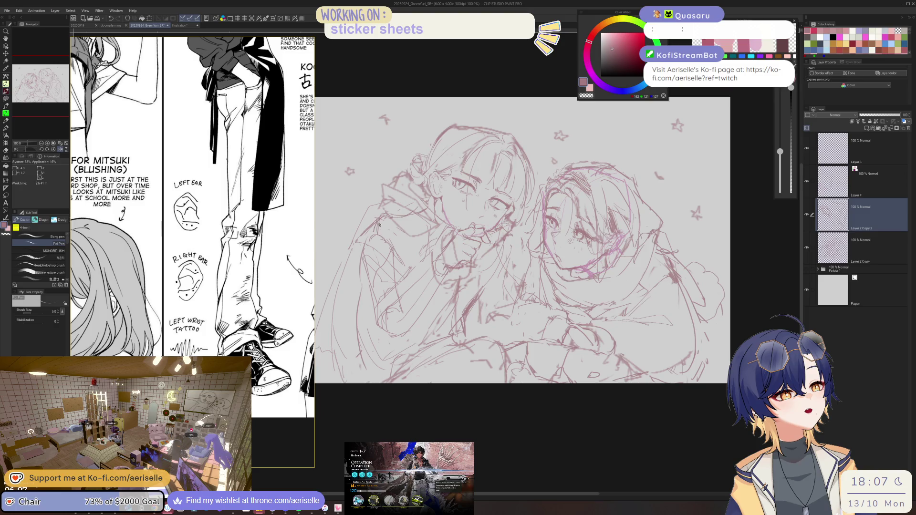
# - Lasso part of the left figure and shift it upward, check it mirrored, then undo and deselect
pyautogui.press('m')
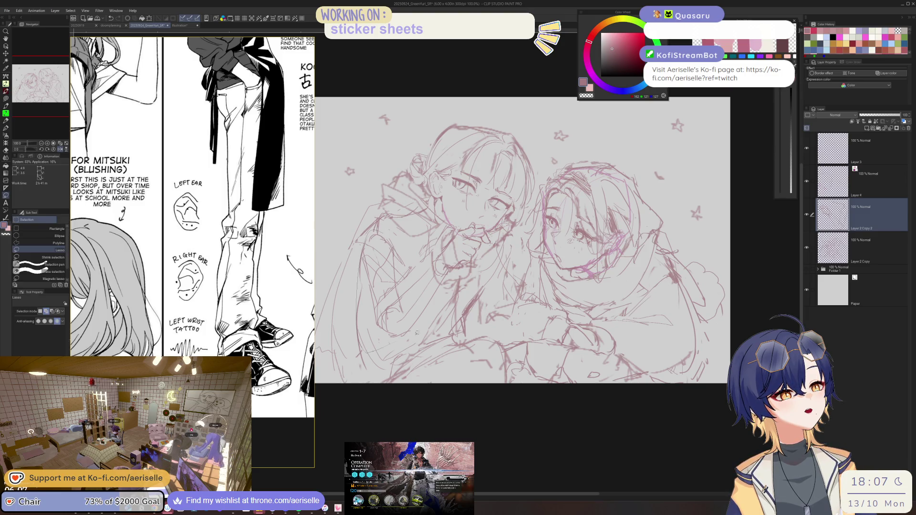
pyautogui.moveTo(416, 332); pyautogui.dragTo(431, 310)
pyautogui.press('k')
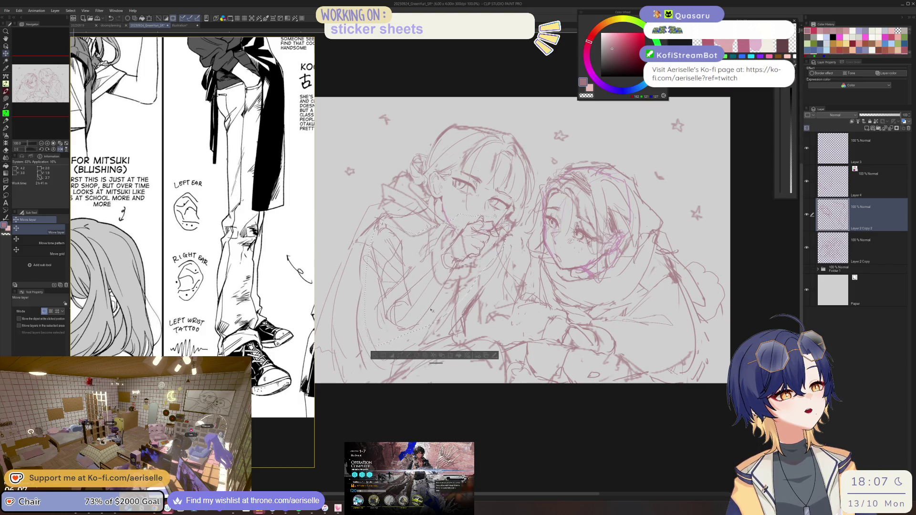
pyautogui.moveTo(430, 310); pyautogui.dragTo(429, 312)
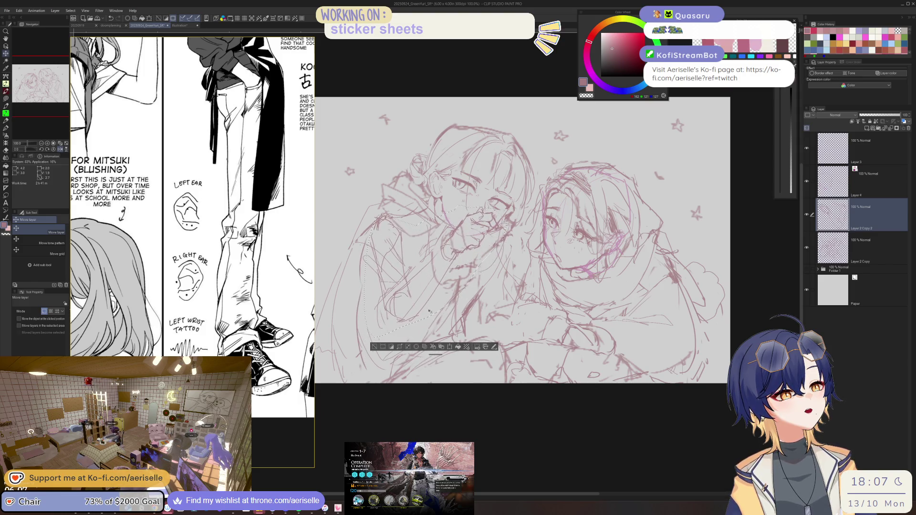
pyautogui.scroll(-2, 428, 311)
pyautogui.press('h')
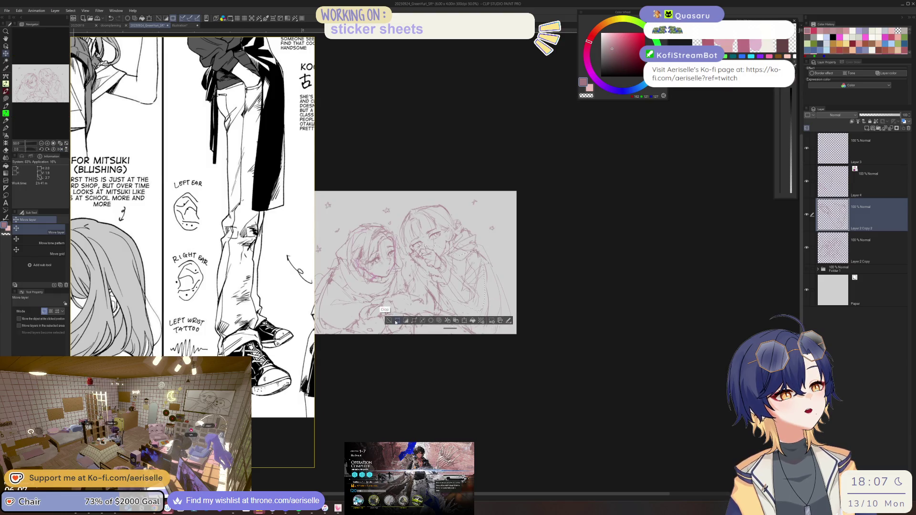
pyautogui.hotkey('ctrl', 'z')
pyautogui.scroll(1, 480, 277)
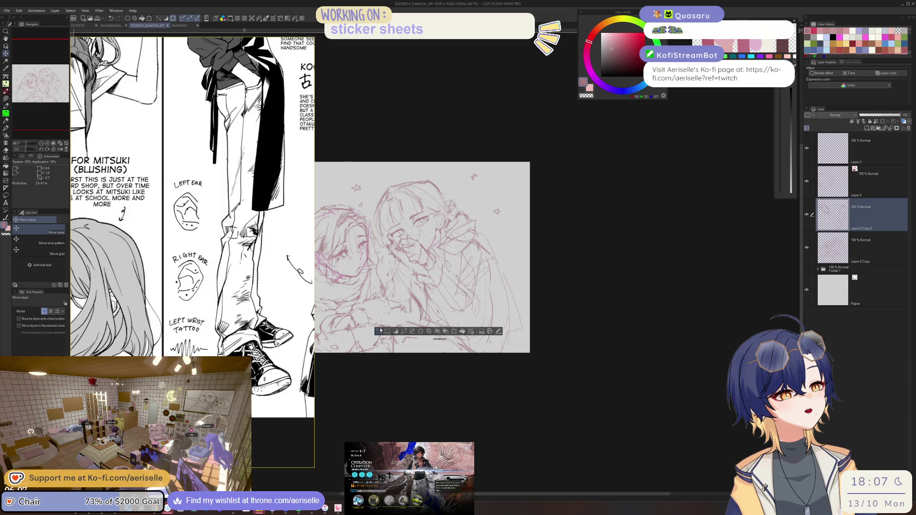
pyautogui.press('h')
pyautogui.hotkey('ctrl', 'd')
# - Lasso the hand and arm area, then clear the selection and switch between pen and eraser
pyautogui.press('m')
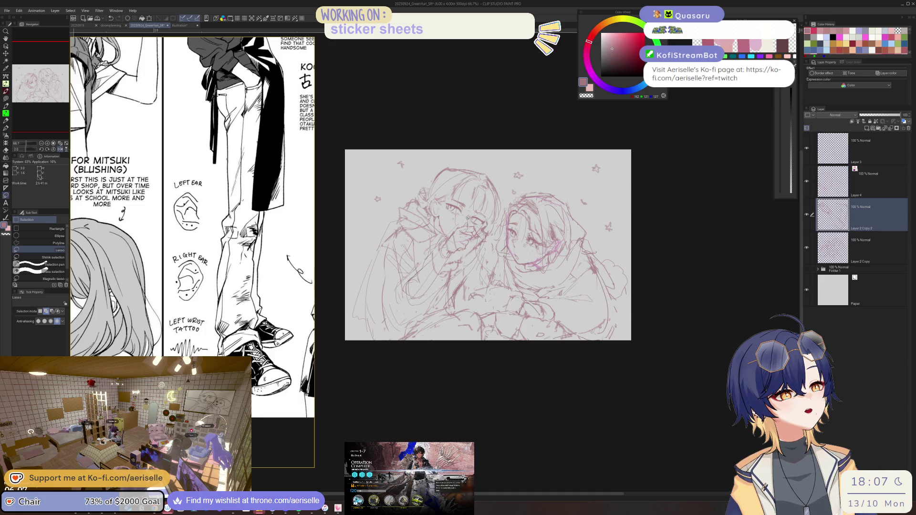
pyautogui.moveTo(467, 217); pyautogui.dragTo(460, 302)
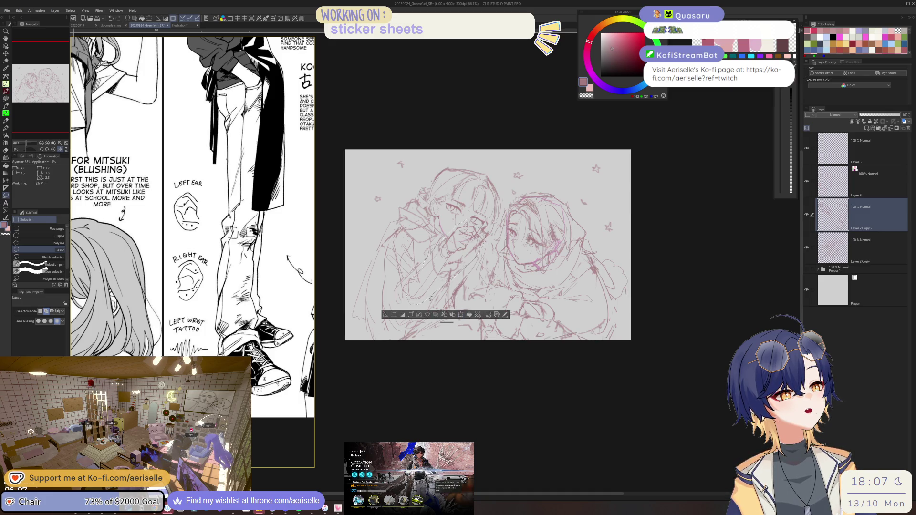
pyautogui.hotkey('ctrl', 'd')
pyautogui.press('p')
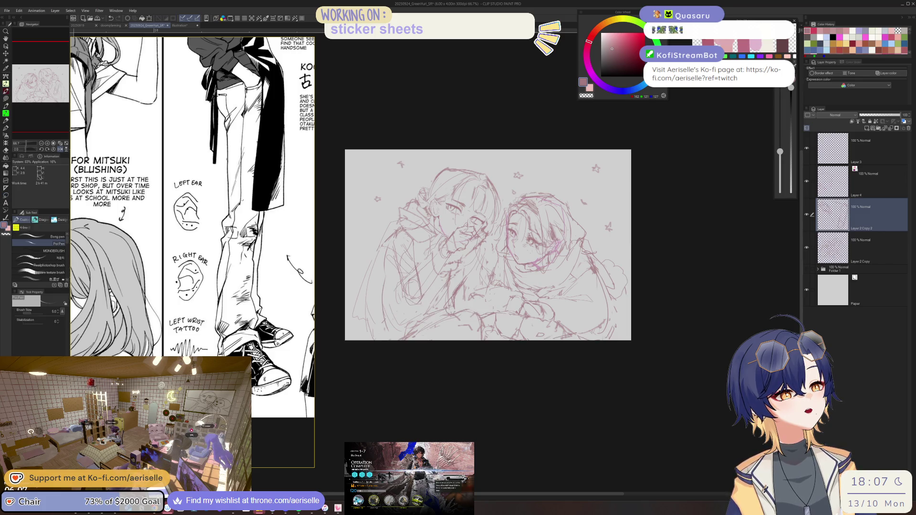
pyautogui.press('e')
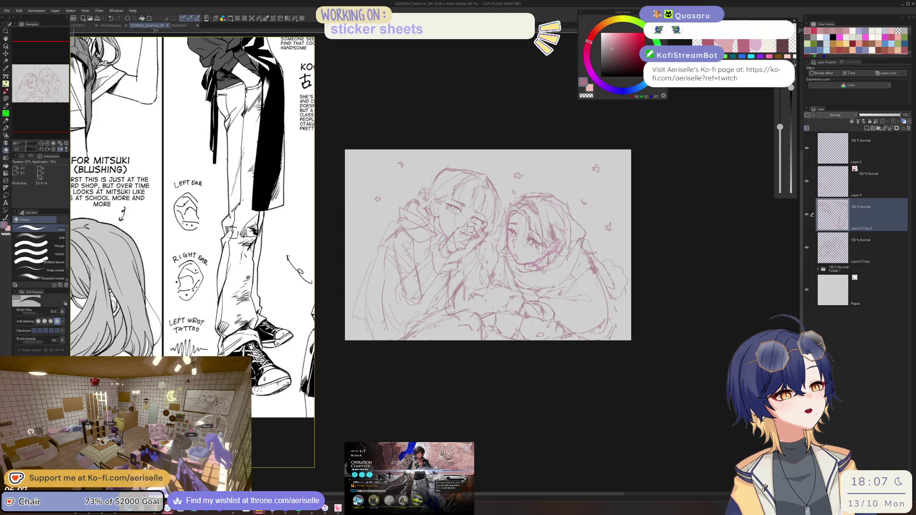
# - Select the face and hand area and try a transform, then cancel and clear the selection
pyautogui.press('m')
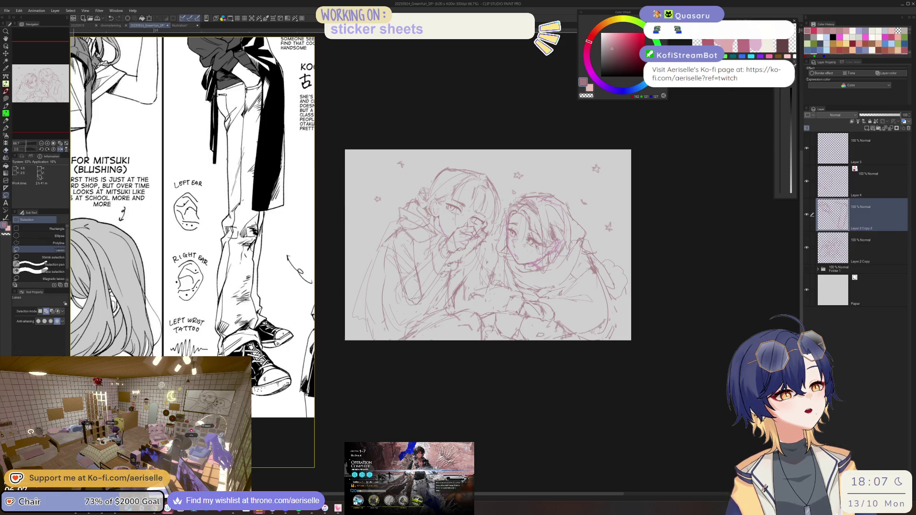
pyautogui.moveTo(452, 226); pyautogui.dragTo(449, 279)
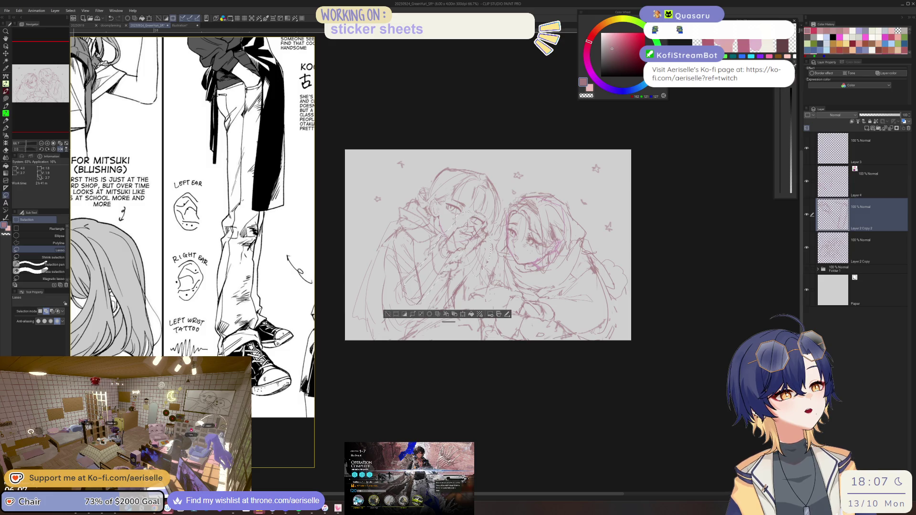
pyautogui.moveTo(453, 209)
pyautogui.mouseDown()
pyautogui.moveTo(432, 281)
pyautogui.moveTo(463, 266)
pyautogui.mouseUp()
pyautogui.press('k')
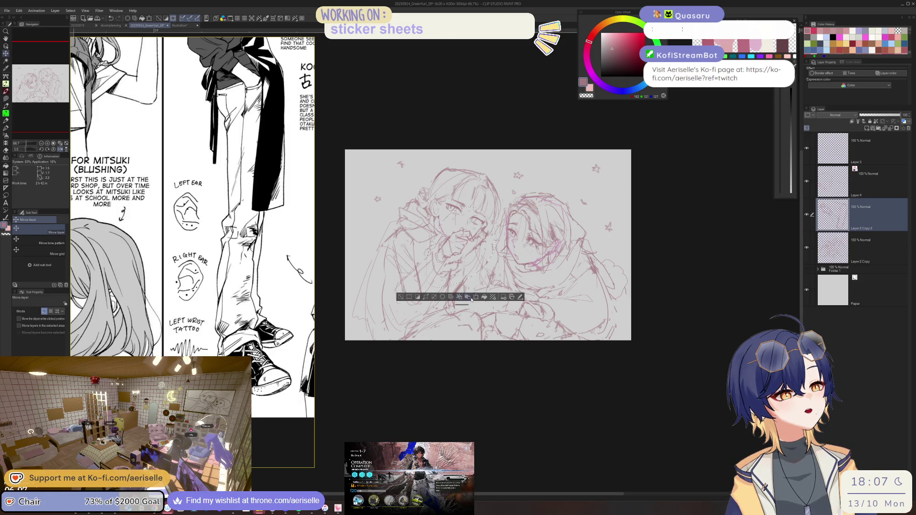
pyautogui.click(471, 298)
pyautogui.press('Return')
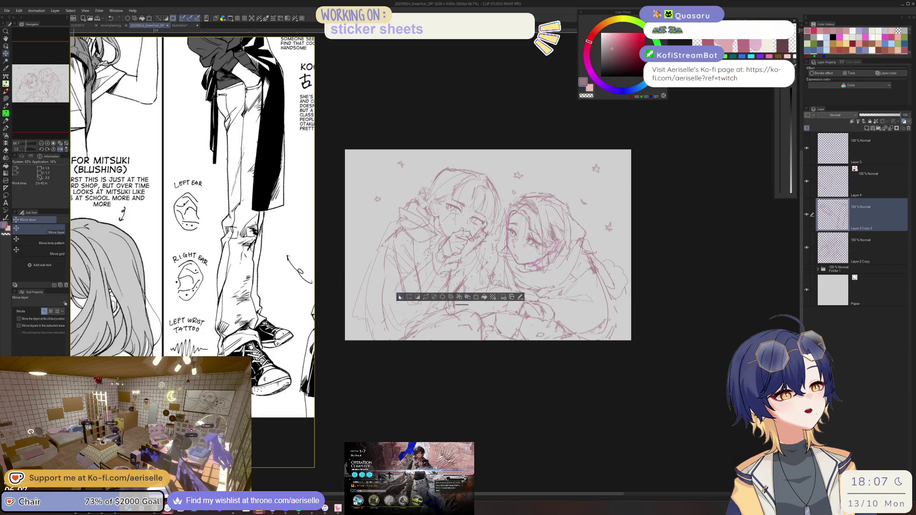
pyautogui.click(399, 296)
pyautogui.press('m')
pyautogui.press('p')
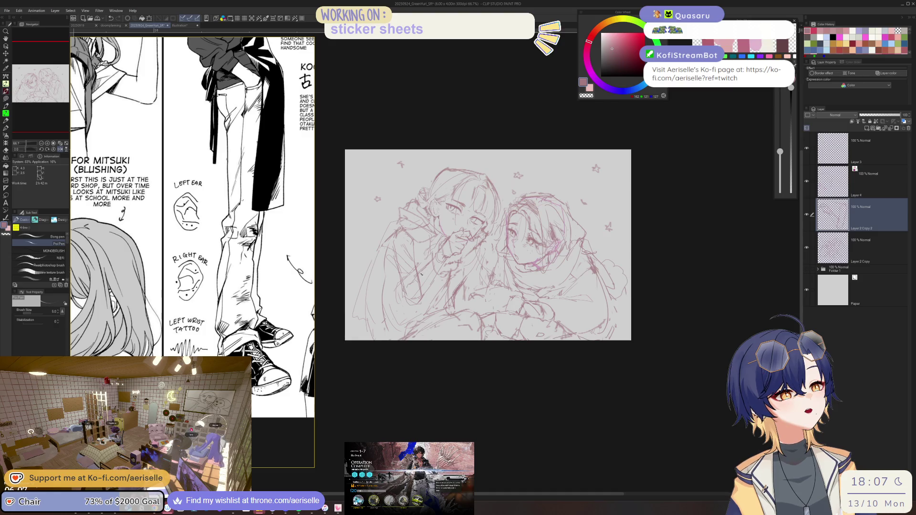
# - Lasso the hand and face area and rotate it slightly with Ctrl+T, applying with Enter
pyautogui.press('m')
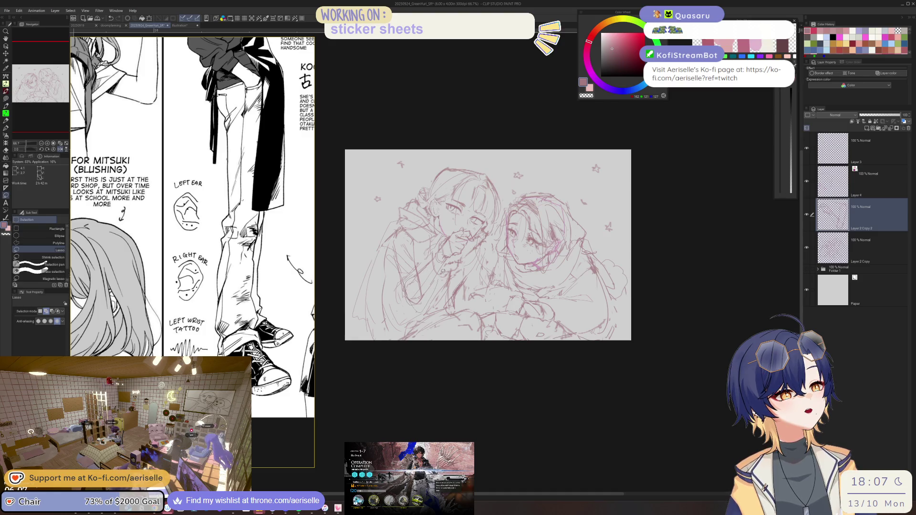
pyautogui.moveTo(444, 234); pyautogui.dragTo(449, 310)
pyautogui.hotkey('ctrl', 't')
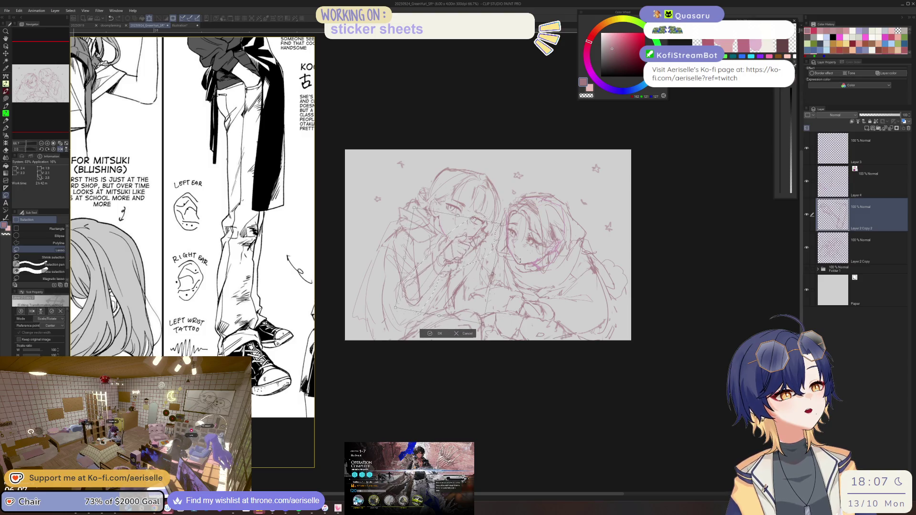
pyautogui.moveTo(477, 258); pyautogui.dragTo(475, 259)
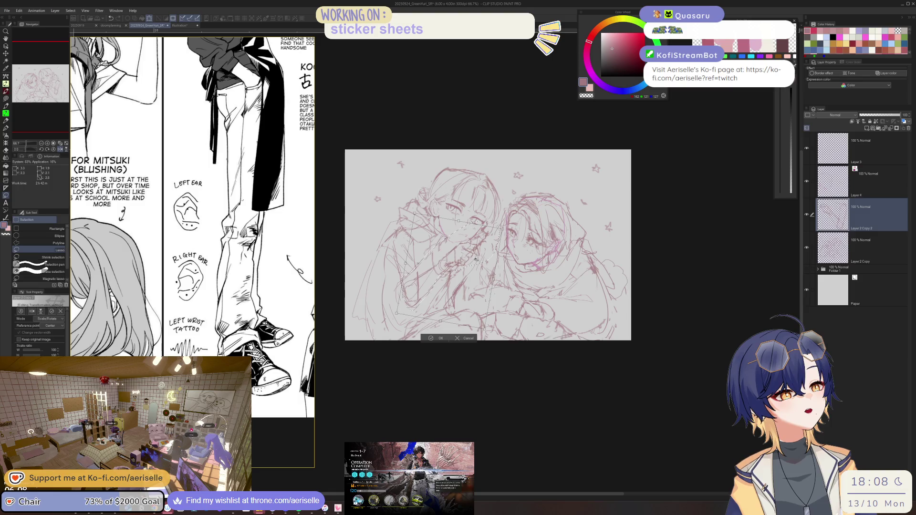
pyautogui.press('Return')
# - Mirror the canvas to check the tilted hand, flip it back, and resume sketching with pen and eraser
pyautogui.press('h')
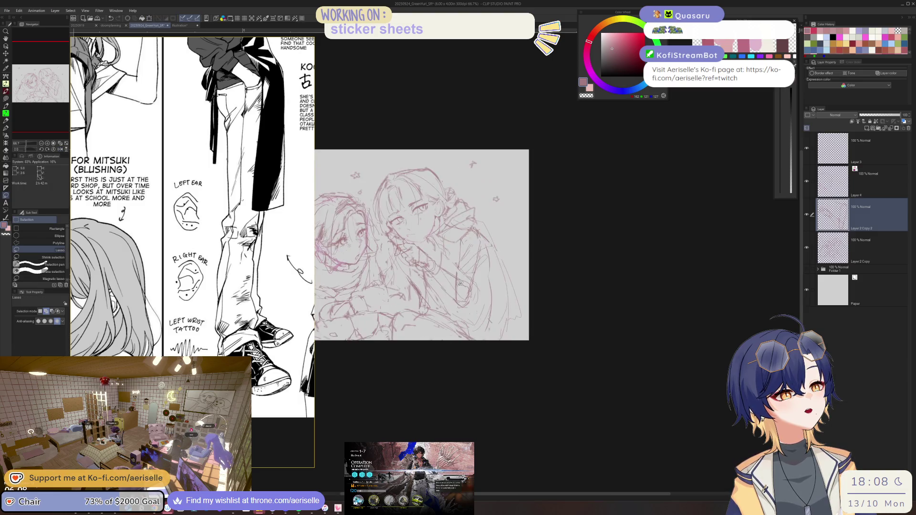
pyautogui.press('p')
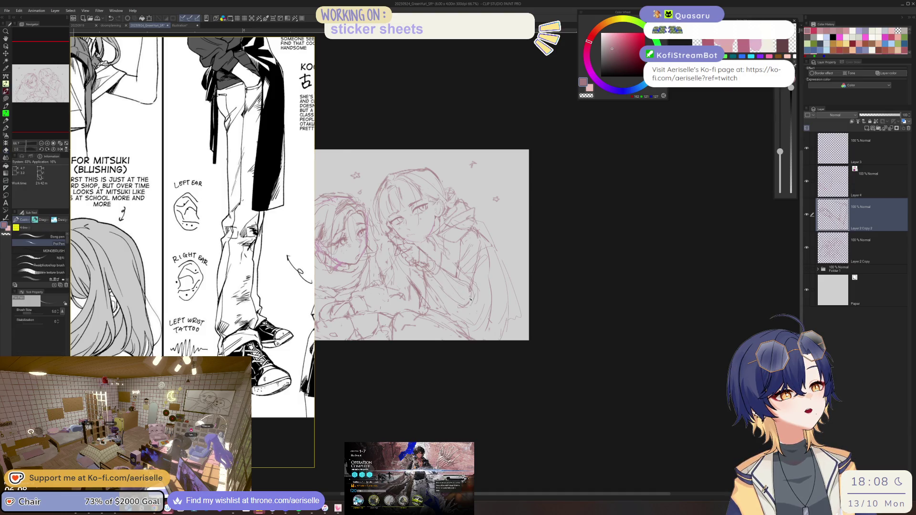
pyautogui.press('h')
pyautogui.scroll(2, 490, 273)
pyautogui.scroll(3, 457, 260)
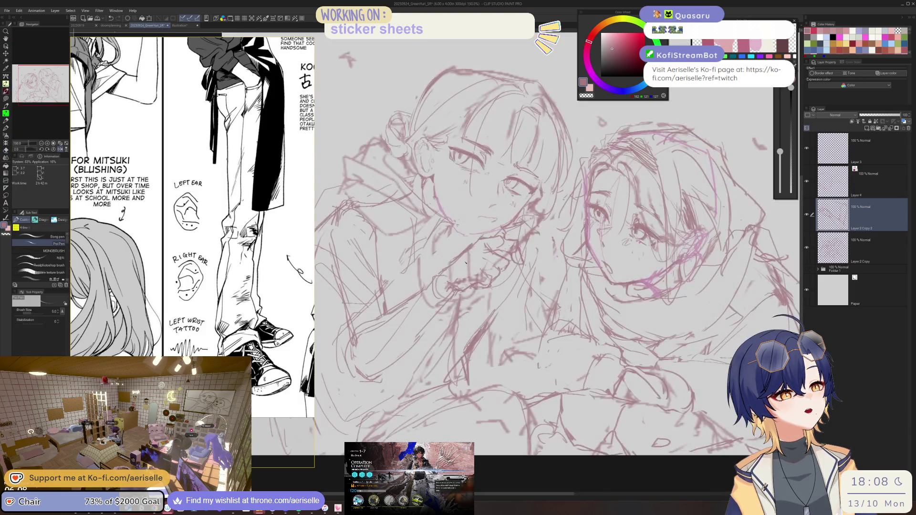
pyautogui.press('e')
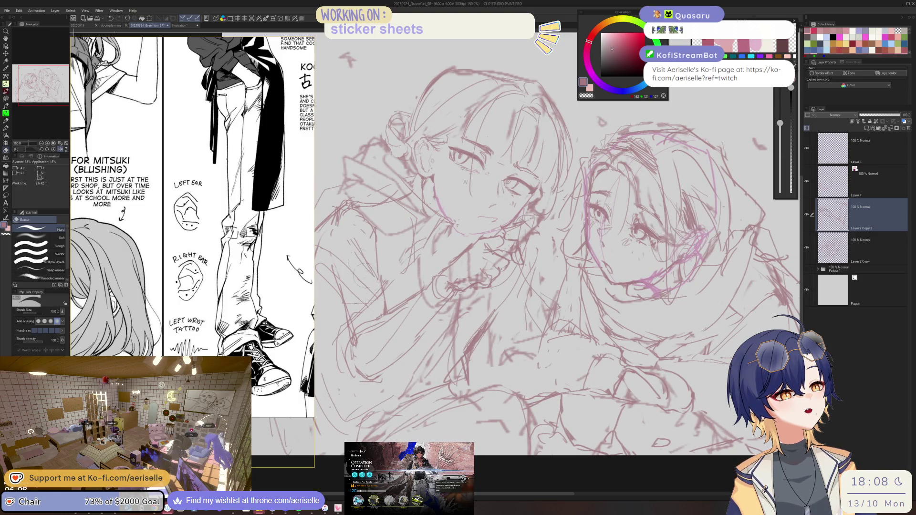
pyautogui.press('p')
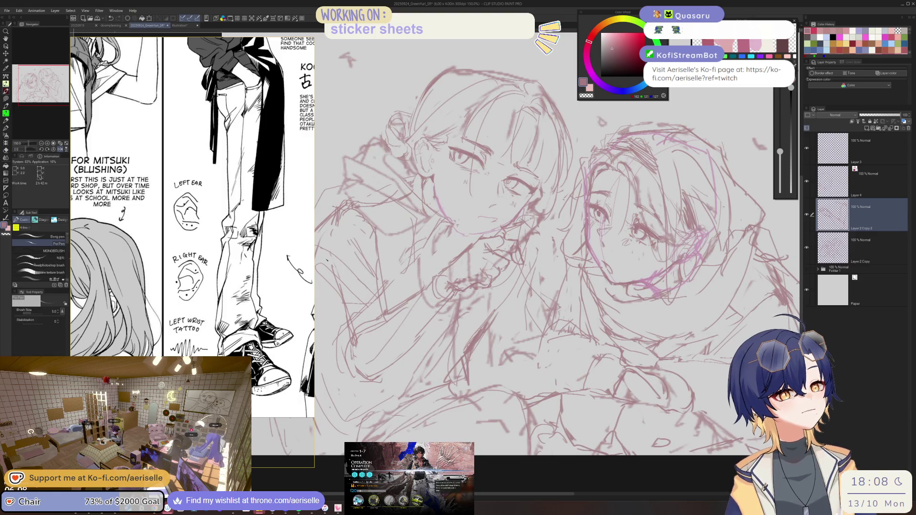
pyautogui.scroll(-5, 293, 138)
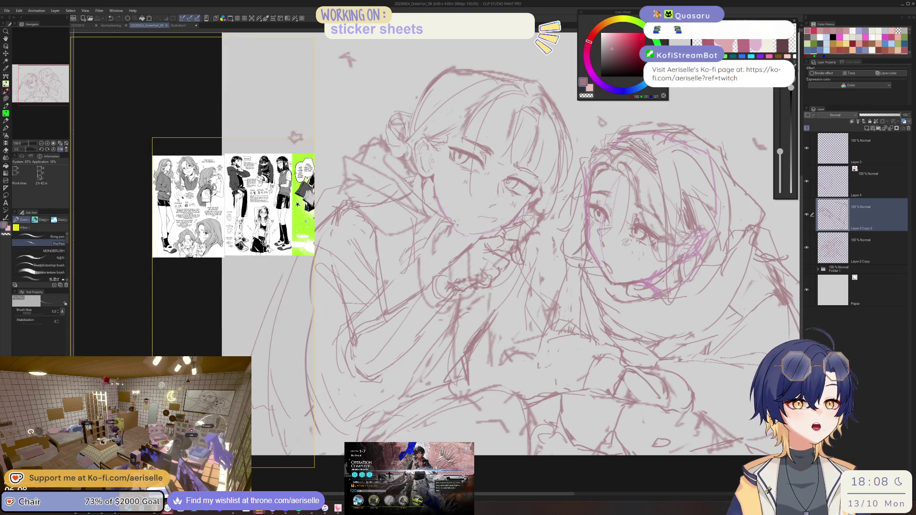
# - Bring the recent sticker reference board forward and move a reference image over the drawing area
pyautogui.scroll(-3, 190, 268)
pyautogui.scroll(-3, 189, 268)
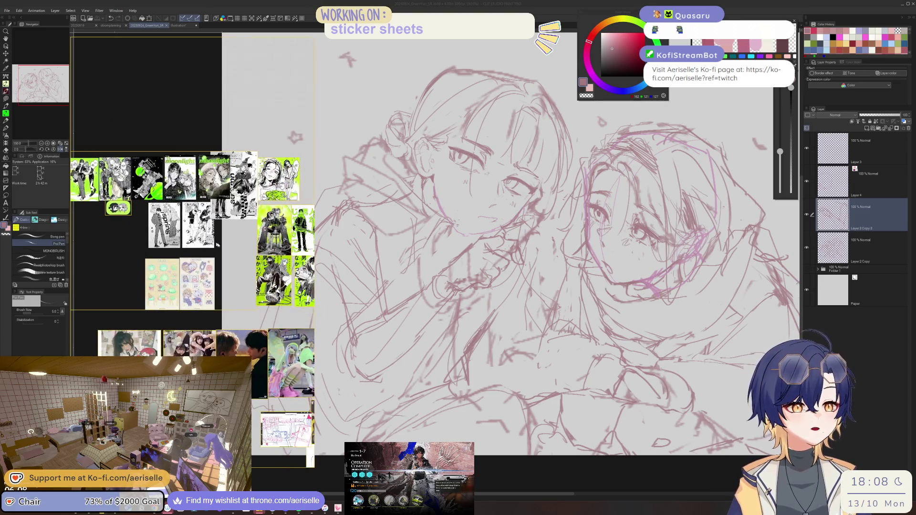
pyautogui.hscroll(3, 192, 269)
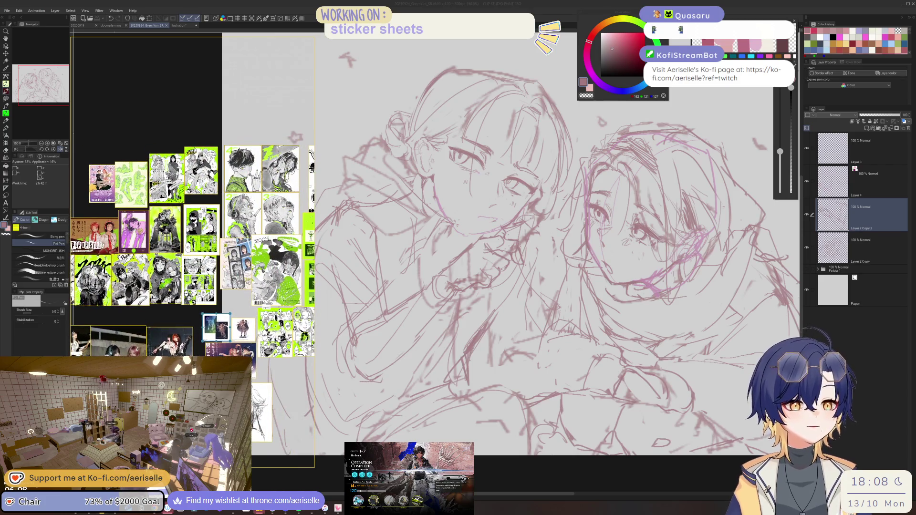
pyautogui.hscroll(3, 193, 269)
pyautogui.scroll(-2, 192, 268)
pyautogui.scroll(-2, 193, 269)
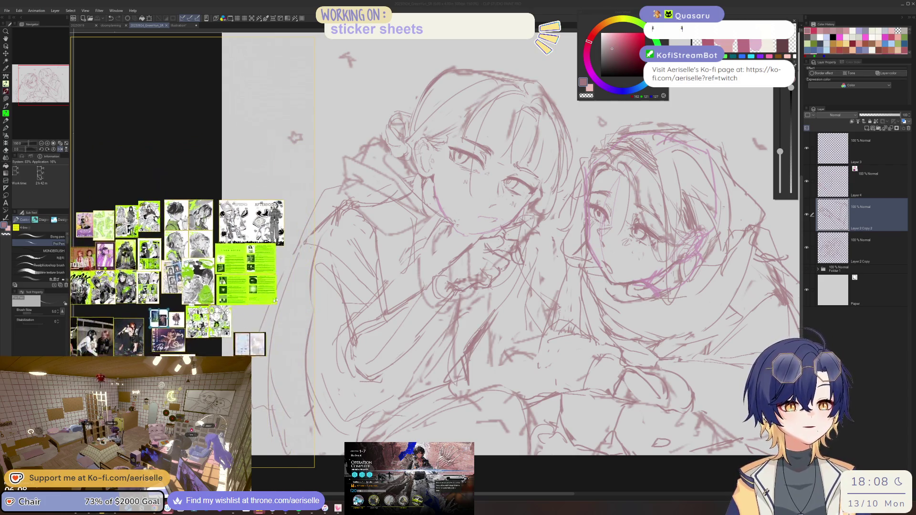
pyautogui.scroll(-2, 193, 268)
pyautogui.rightClick(102, 508)
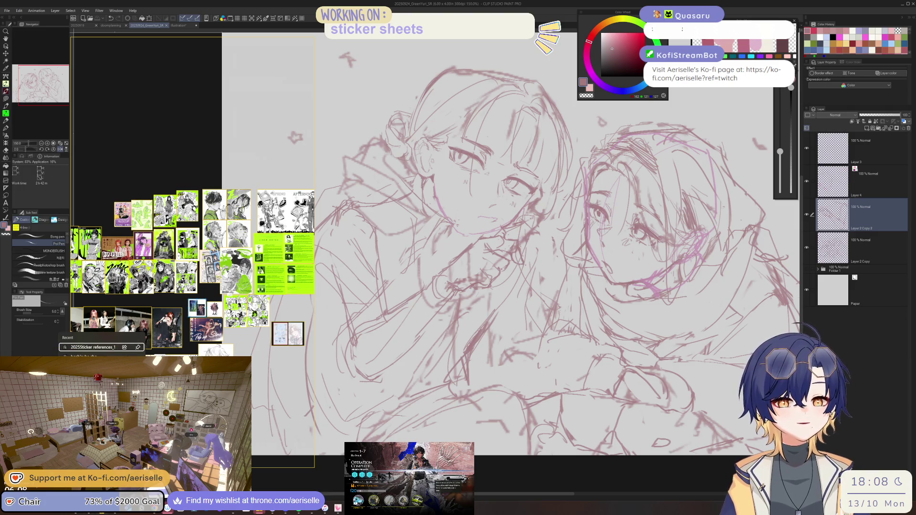
pyautogui.click(103, 347)
pyautogui.moveTo(103, 349); pyautogui.dragTo(520, 298)
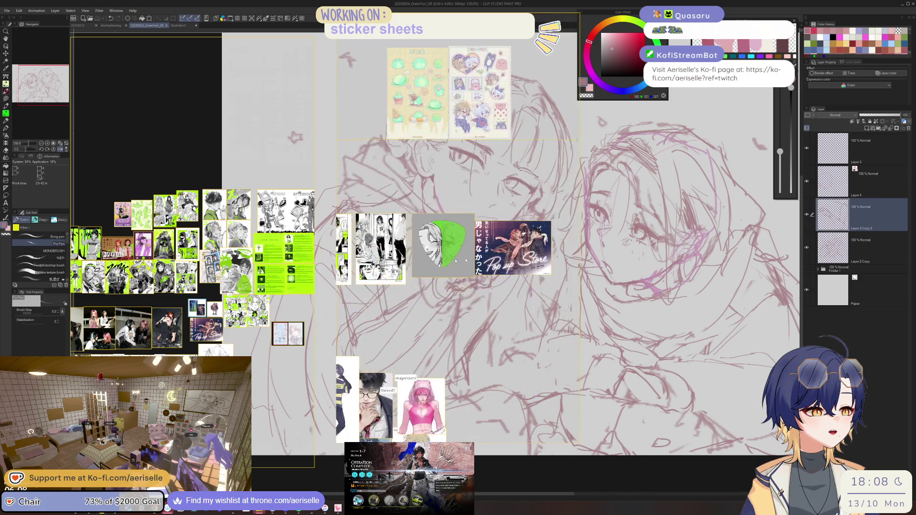
# - Paste a copy of the black-and-white manga page beside the original
pyautogui.moveTo(438, 213); pyautogui.dragTo(581, 279)
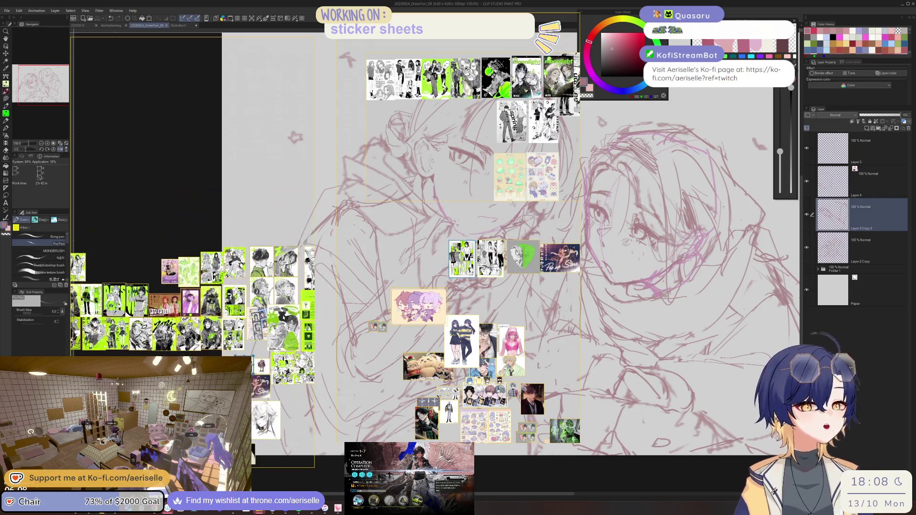
pyautogui.hotkey('ctrl', 'v')
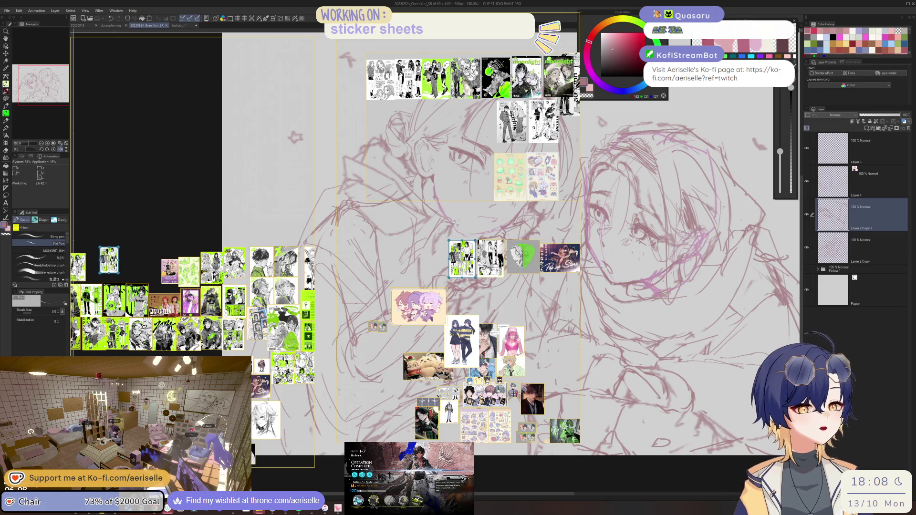
pyautogui.moveTo(116, 272); pyautogui.dragTo(135, 273)
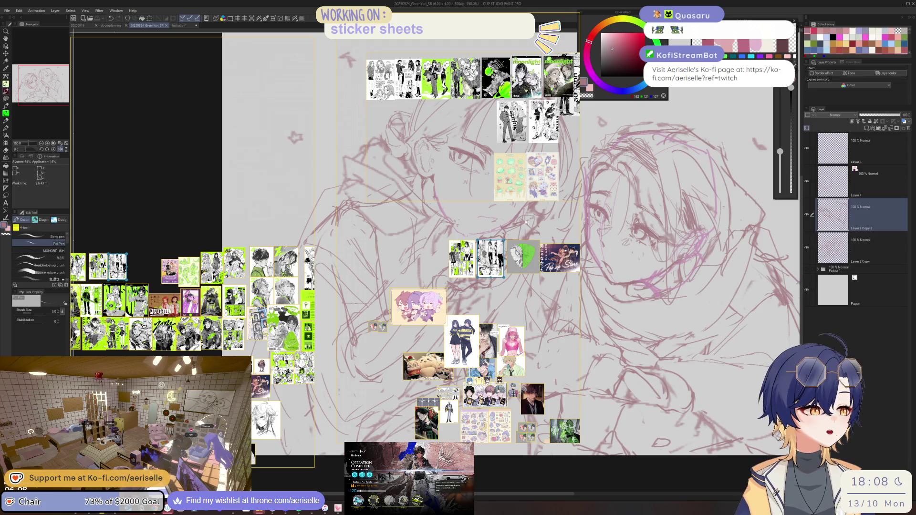
# - Hide the references floating over the drawing and zoom into the manga page
pyautogui.rightClick(517, 155)
pyautogui.click(544, 308)
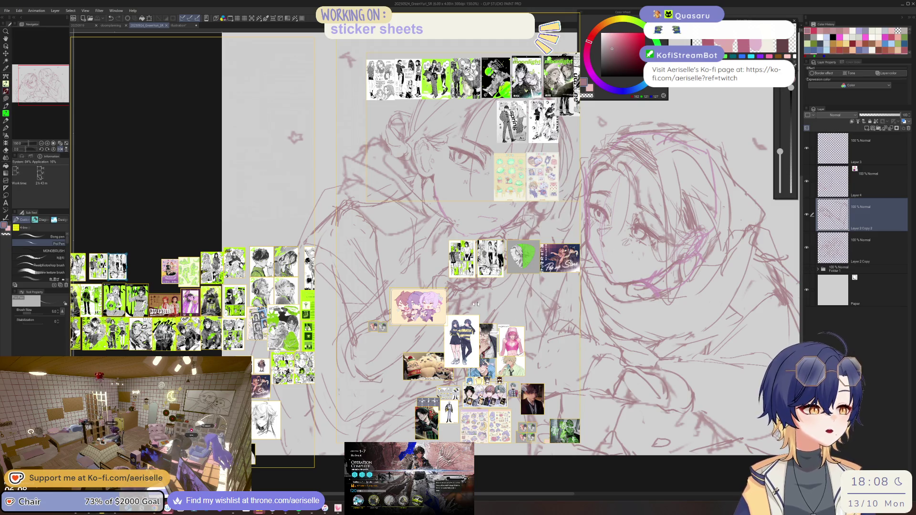
pyautogui.rightClick(474, 304)
pyautogui.click(482, 336)
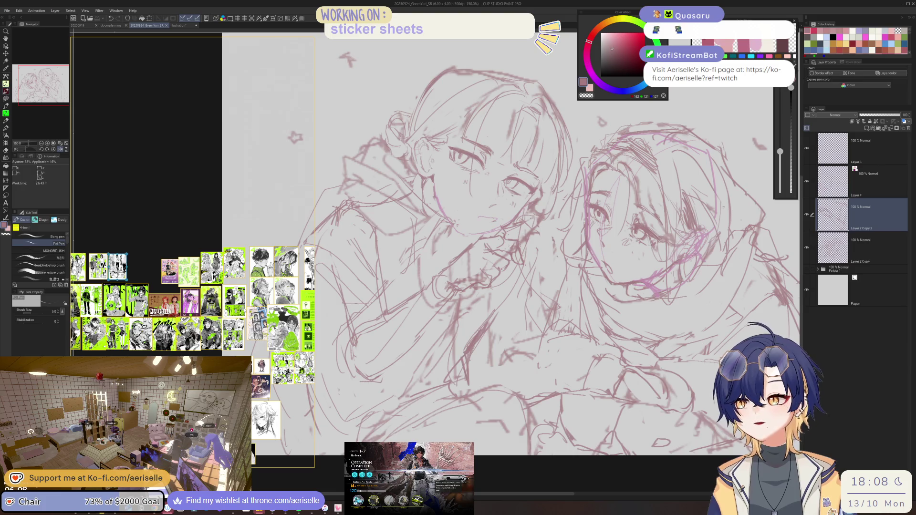
pyautogui.scroll(3, 102, 266)
pyautogui.scroll(3, 154, 260)
pyautogui.scroll(2, 154, 260)
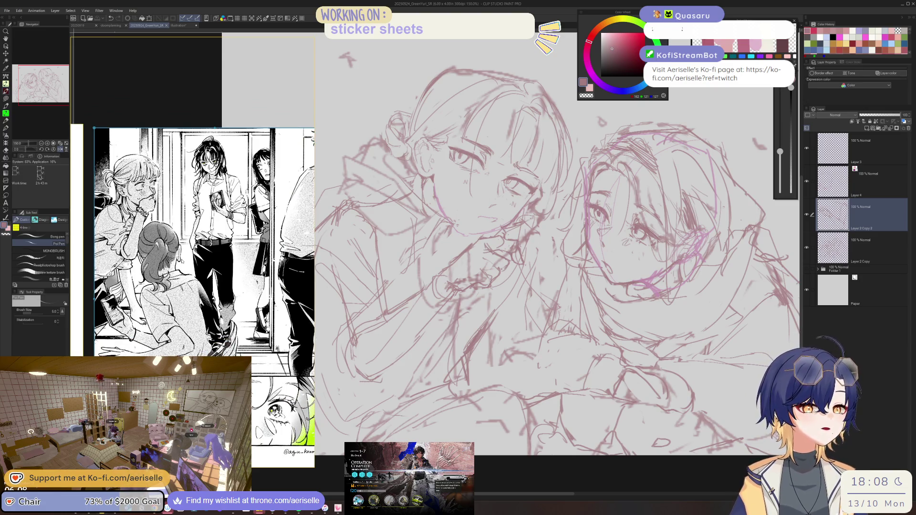
# - Try redrawing the left girl's lip line on Layer 4, then undo the stroke
pyautogui.scroll(2, 511, 287)
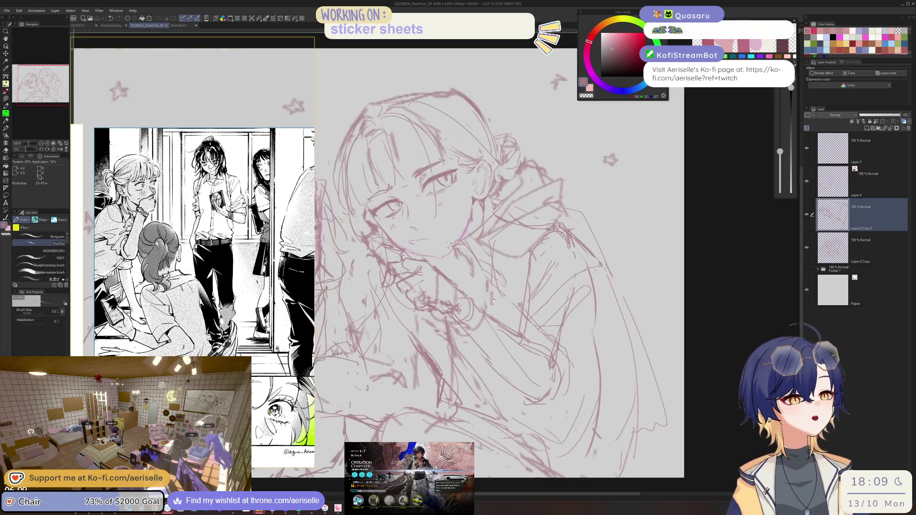
pyautogui.scroll(2, 510, 286)
pyautogui.scroll(4, 463, 274)
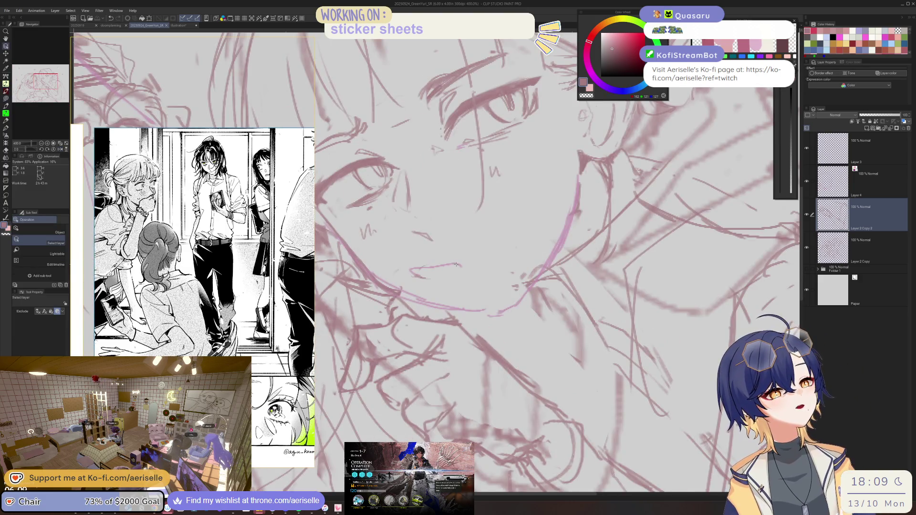
pyautogui.hotkey('alt', ']')
pyautogui.press('e')
pyautogui.moveTo(462, 273)
pyautogui.mouseDown()
pyautogui.moveTo(430, 282)
pyautogui.moveTo(487, 272)
pyautogui.mouseUp()
pyautogui.press('p')
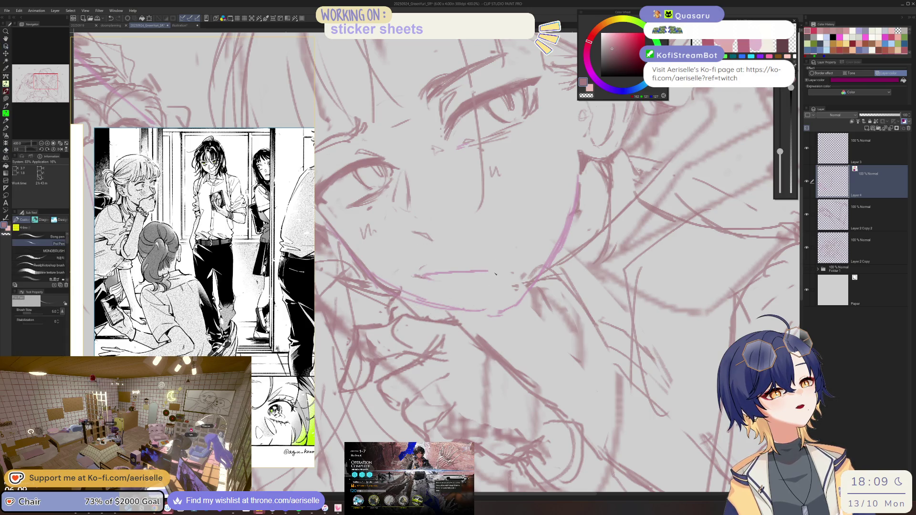
pyautogui.hotkey('ctrl', 'z')
pyautogui.hotkey('ctrl', 'z')
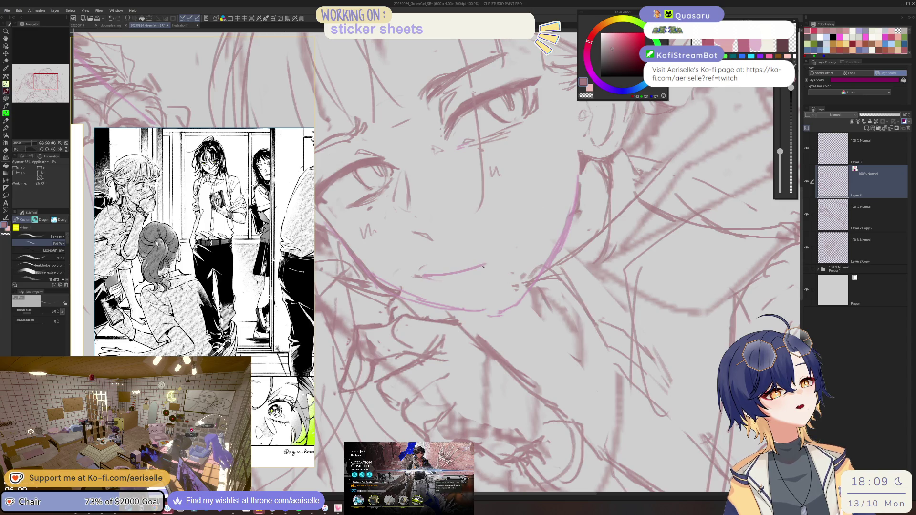
# - Erase the short stroke beside the left girl's mouth
pyautogui.scroll(-3, 431, 278)
pyautogui.scroll(3, 467, 271)
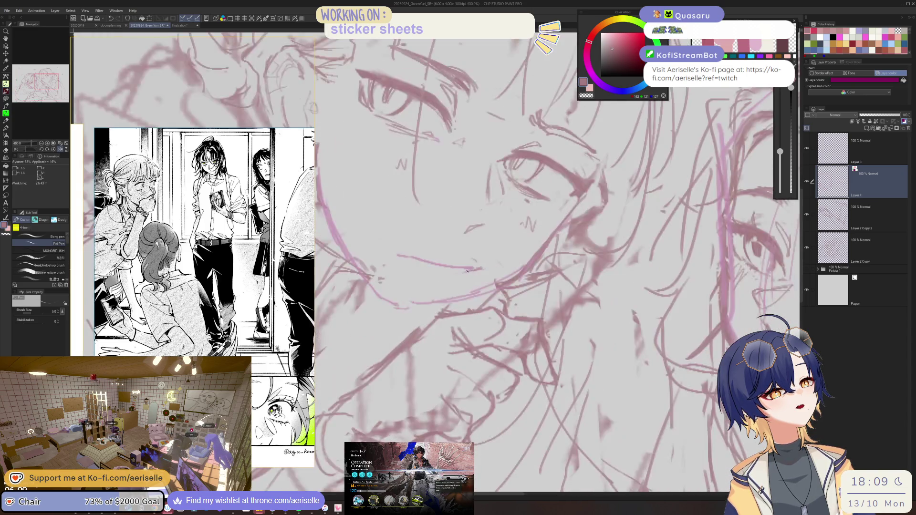
pyautogui.scroll(-3, 473, 267)
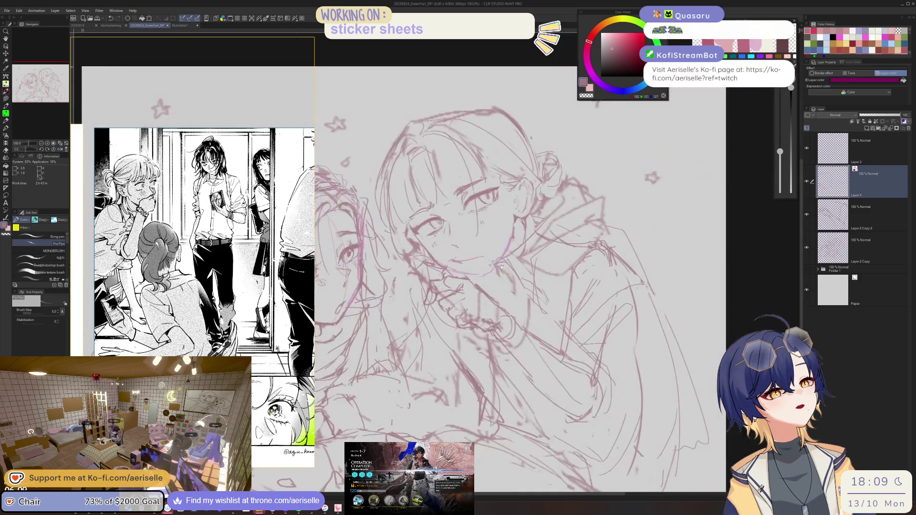
pyautogui.scroll(3, 402, 275)
pyautogui.press('e')
pyautogui.moveTo(402, 275); pyautogui.dragTo(458, 270)
pyautogui.press('p')
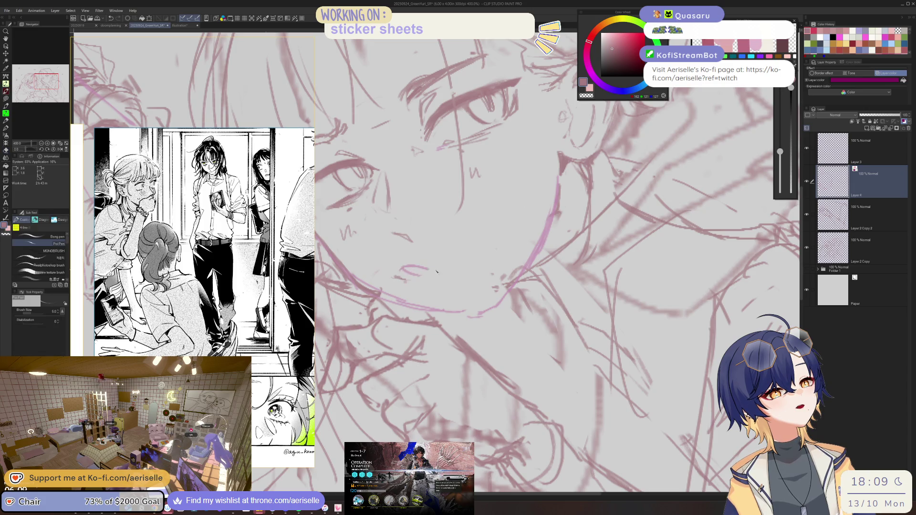
# - Recentre the view on both figures and make Layer 2 Copy 2 the working layer
pyautogui.scroll(-3, 434, 278)
pyautogui.scroll(3, 453, 265)
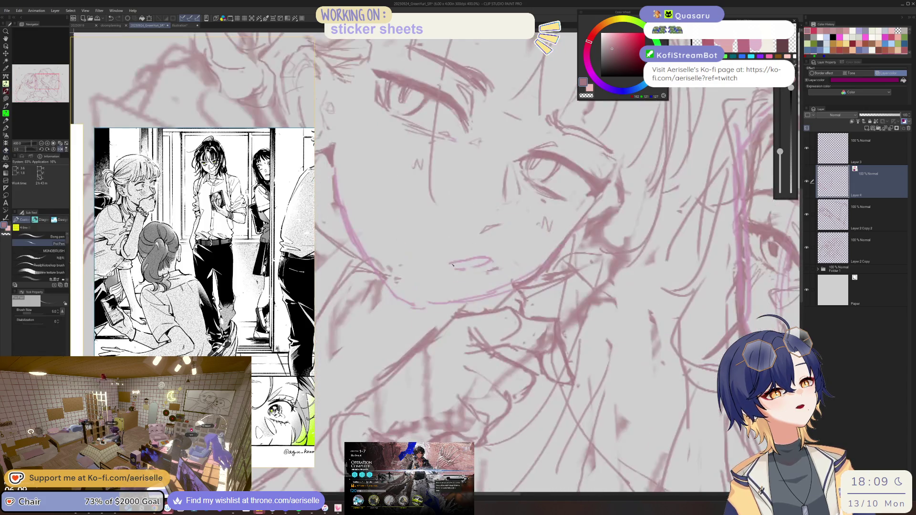
pyautogui.scroll(-3, 476, 268)
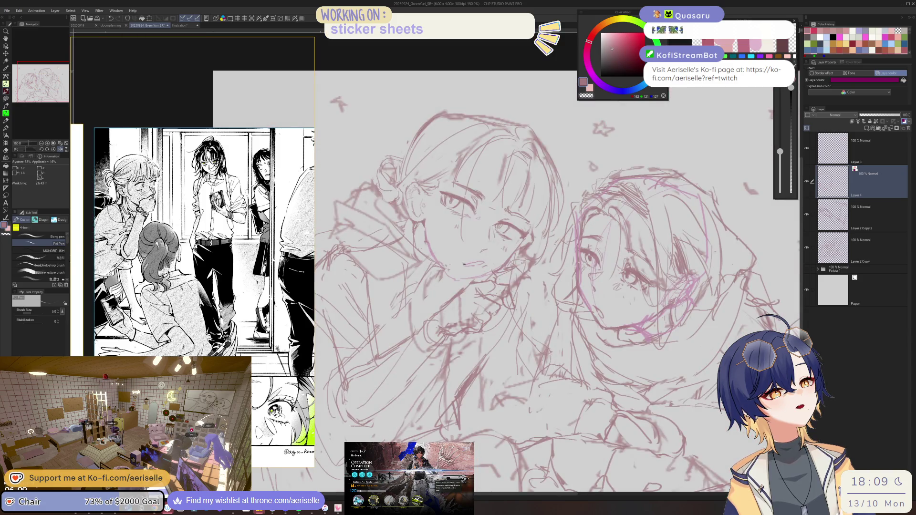
pyautogui.scroll(3, 464, 263)
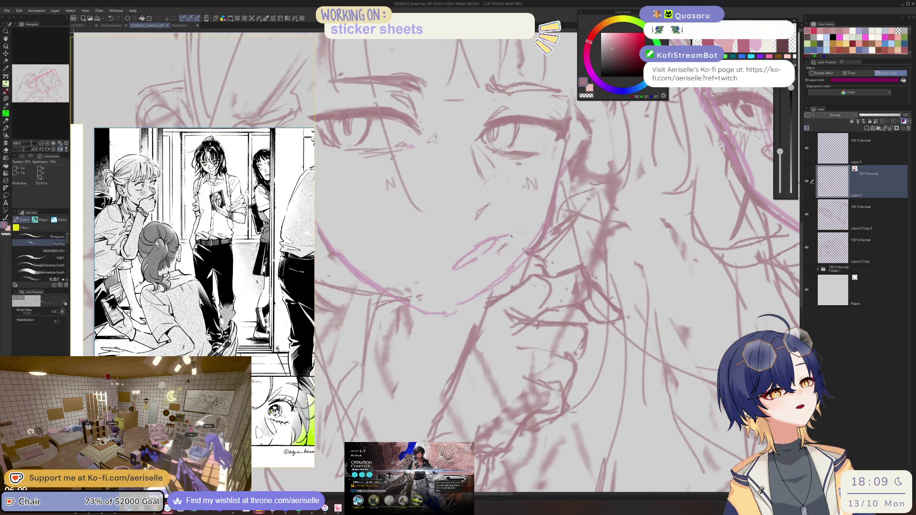
pyautogui.scroll(-3, 499, 242)
pyautogui.scroll(1, 513, 234)
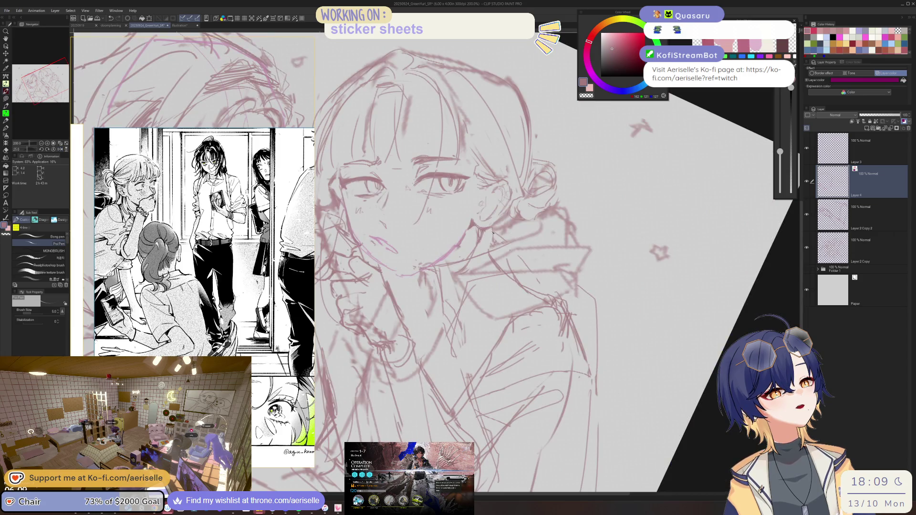
pyautogui.scroll(-1, 499, 231)
pyautogui.scroll(-1, 491, 267)
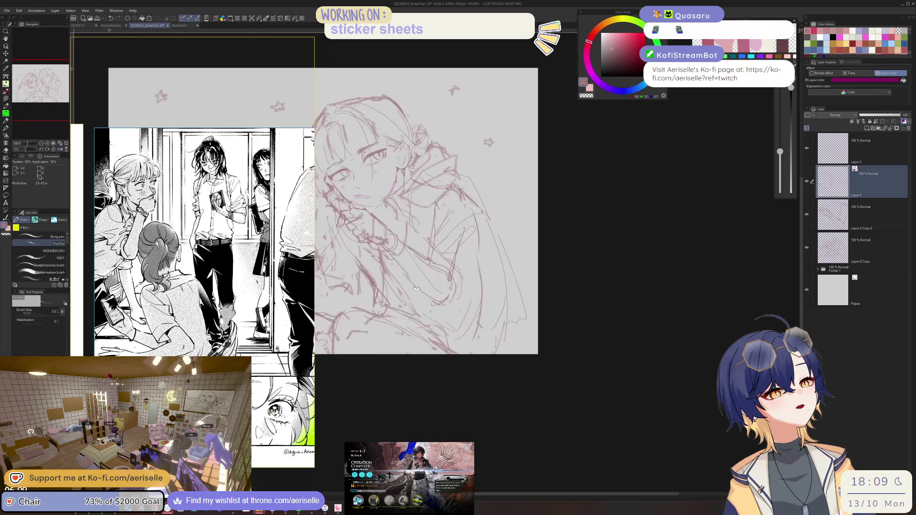
pyautogui.moveTo(485, 297)
pyautogui.mouseDown()
pyautogui.moveTo(460, 300)
pyautogui.moveTo(485, 295)
pyautogui.mouseUp()
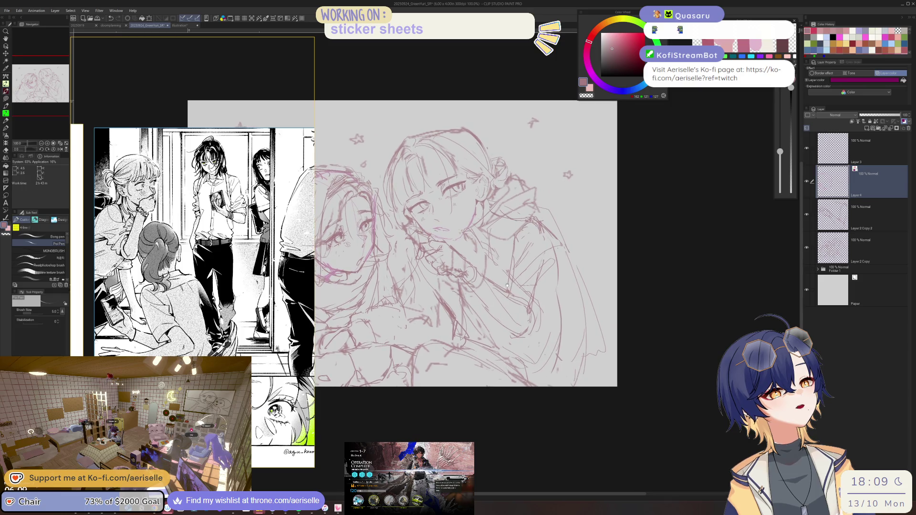
pyautogui.scroll(1, 447, 265)
pyautogui.click(448, 266)
# - Pick the rough hand-stroke layer on the canvas and erase the blurry pink strokes around the hand
pyautogui.press('e')
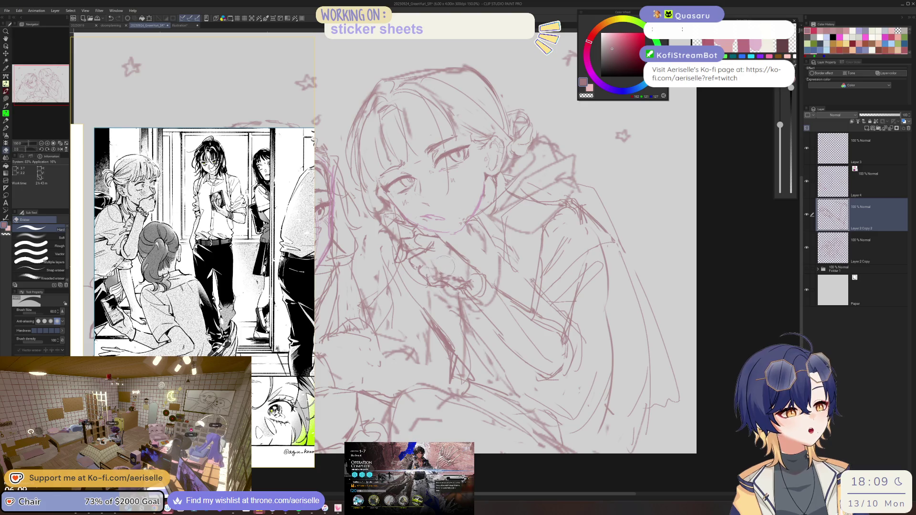
pyautogui.press('o')
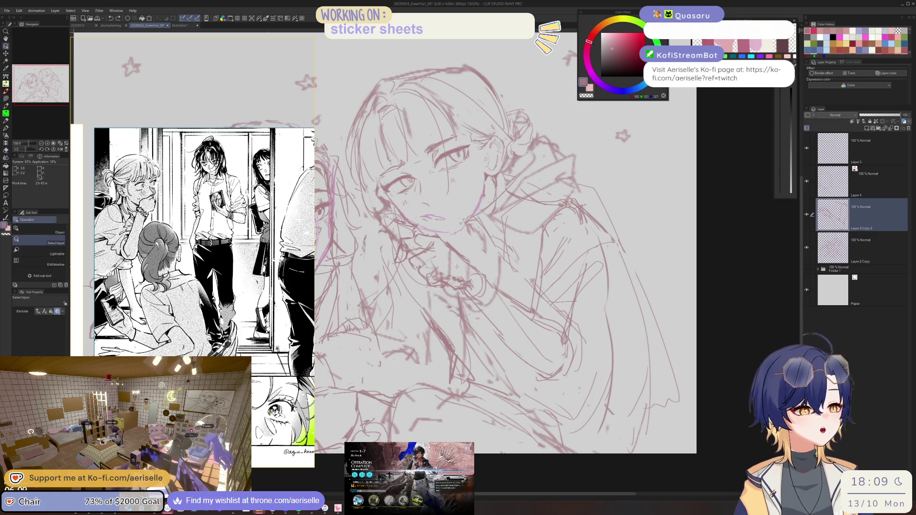
pyautogui.press('e')
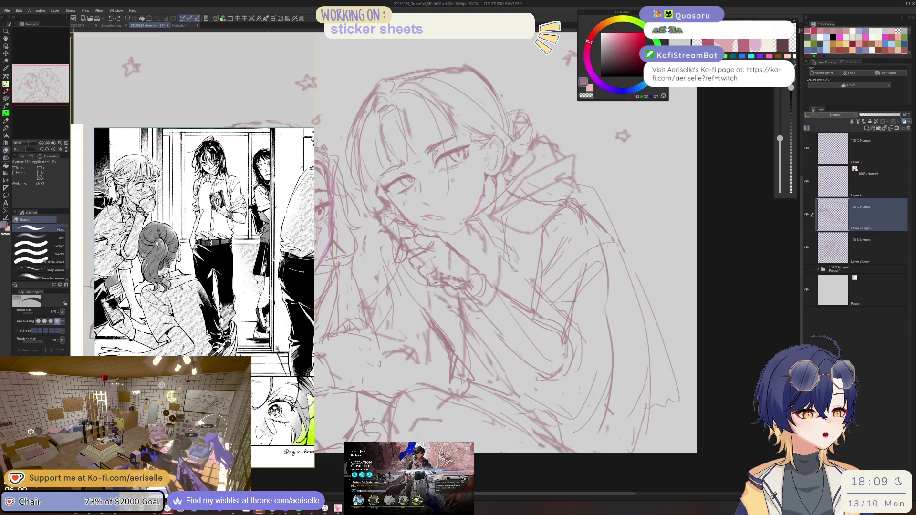
pyautogui.press('o')
pyautogui.click(434, 277)
pyautogui.scroll(5, 434, 277)
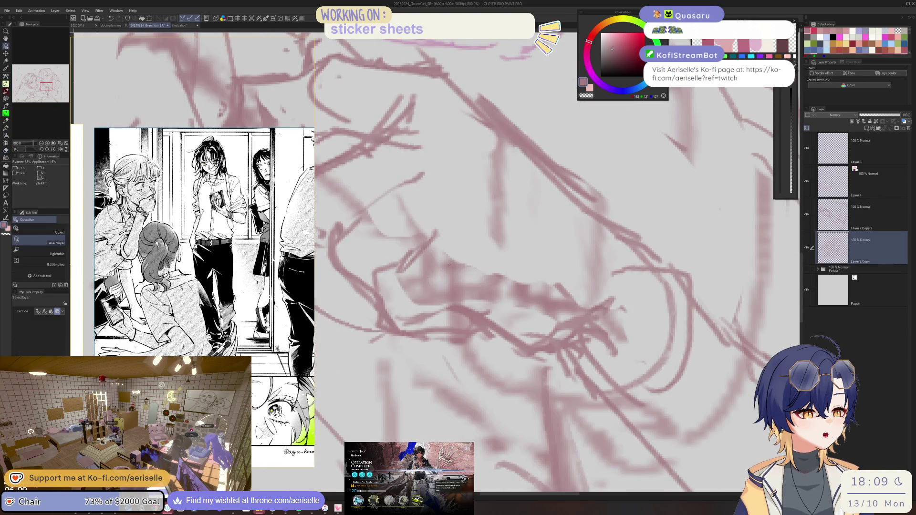
pyautogui.press('e')
pyautogui.moveTo(429, 279); pyautogui.dragTo(563, 305)
pyautogui.scroll(-2, 558, 305)
pyautogui.scroll(-1, 558, 305)
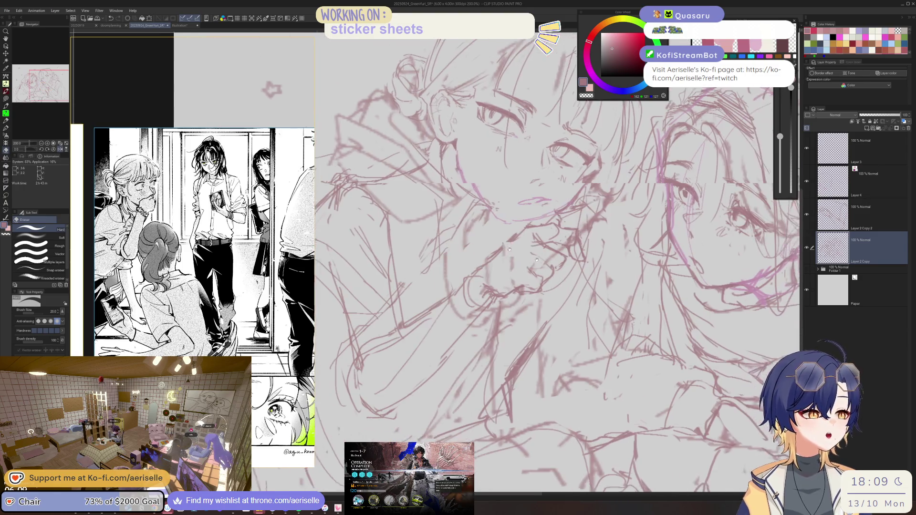
pyautogui.scroll(-1, 558, 305)
# - Give Layer 2 Copy 2 a purple layer colour tint
pyautogui.click(833, 215)
pyautogui.click(890, 73)
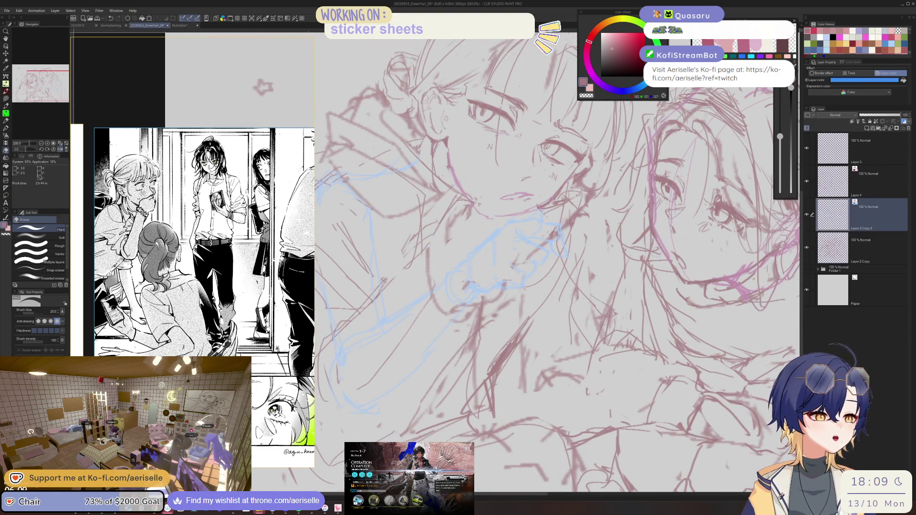
pyautogui.click(903, 80)
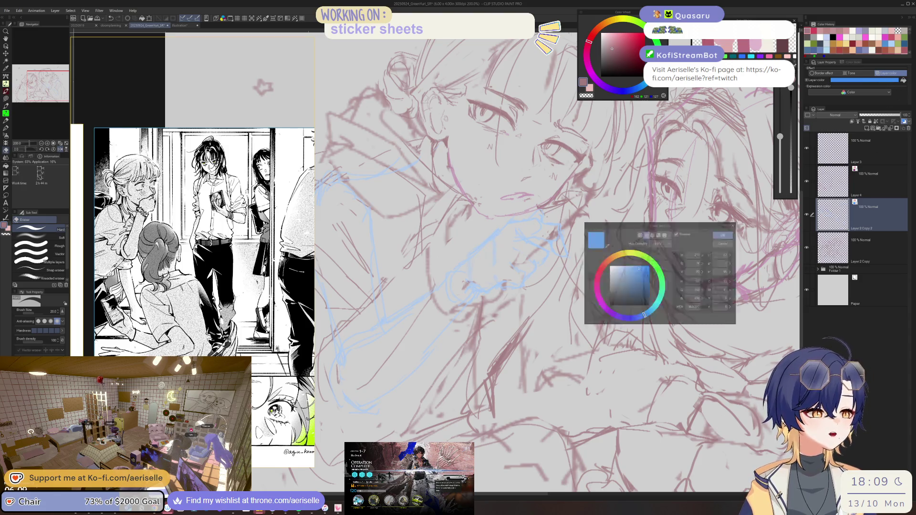
pyautogui.click(615, 314)
pyautogui.click(645, 281)
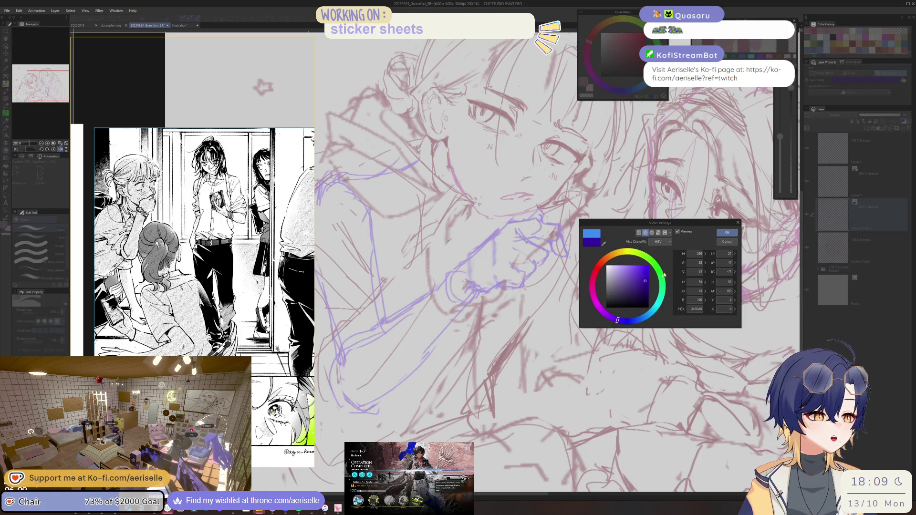
pyautogui.click(727, 232)
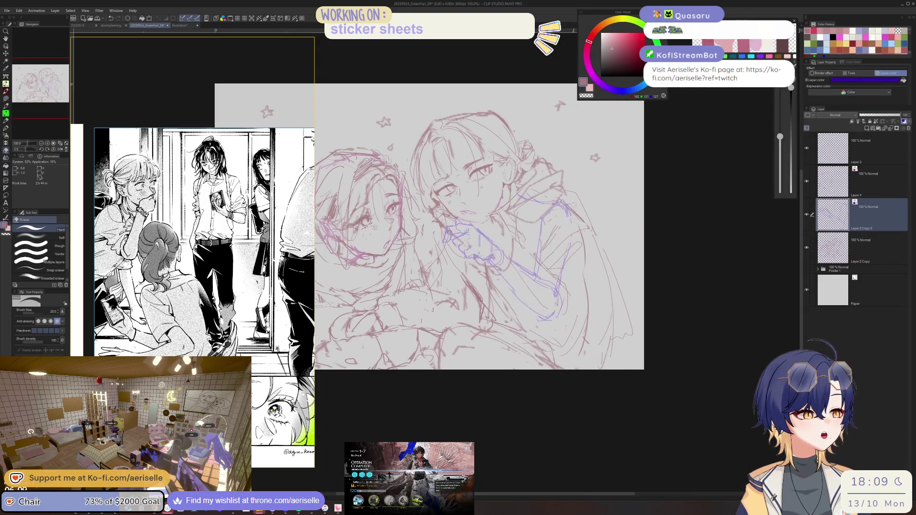
# - Sketch two short strokes near the neck and mirror the view to check them
pyautogui.press('p')
pyautogui.moveTo(490, 229); pyautogui.dragTo(509, 224)
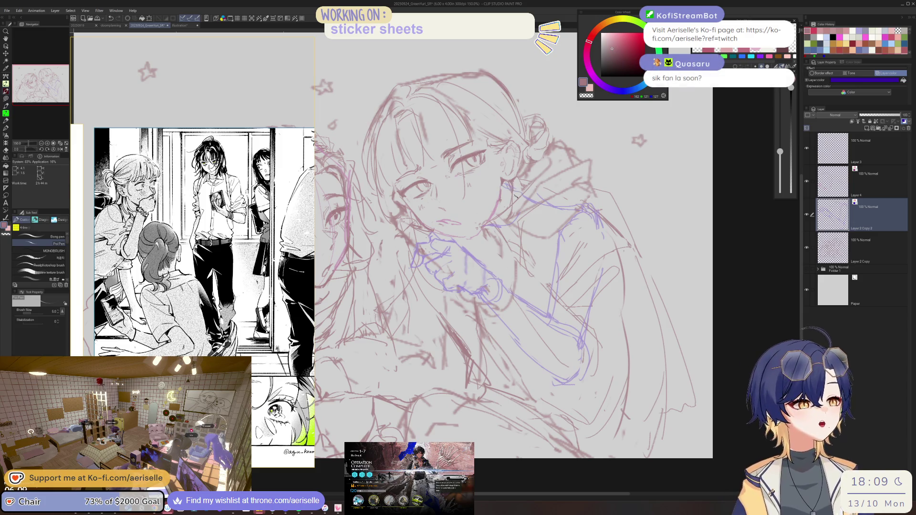
pyautogui.moveTo(501, 231); pyautogui.dragTo(519, 215)
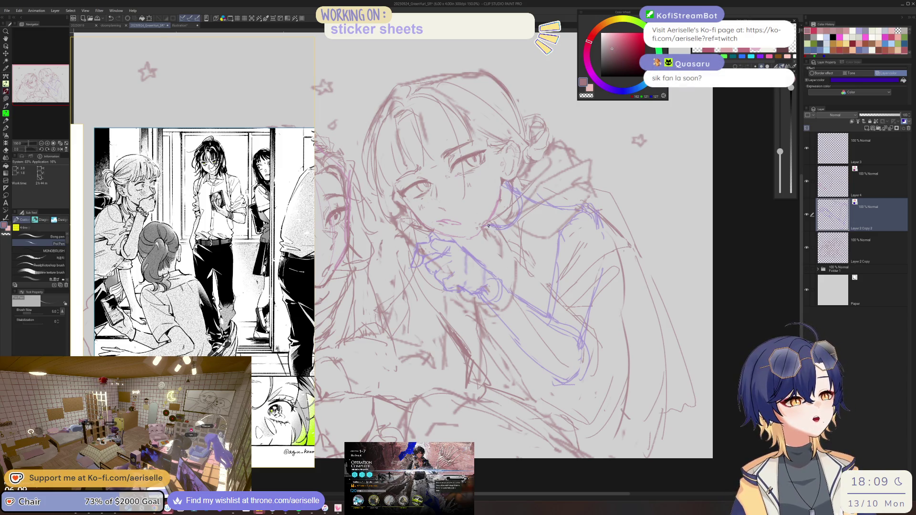
pyautogui.press('h')
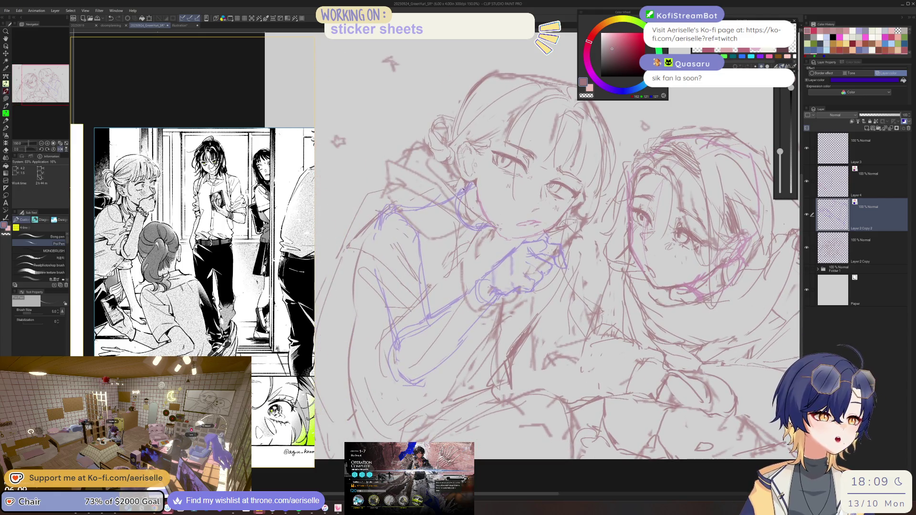
# - Erase stray sketch strokes, undo the extra lower stroke, and hide the Layer 2 Copy sketch
pyautogui.press('e')
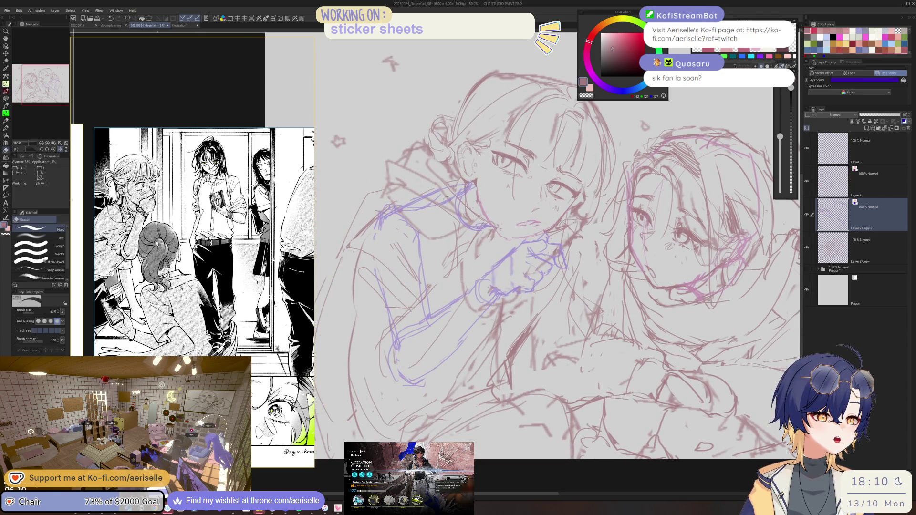
pyautogui.press('p')
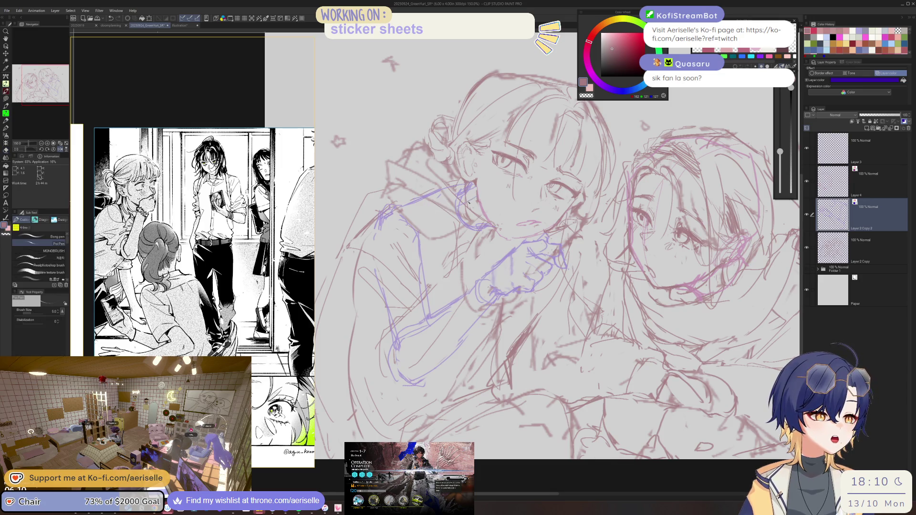
pyautogui.press('e')
pyautogui.moveTo(411, 238)
pyautogui.mouseDown()
pyautogui.moveTo(394, 214)
pyautogui.moveTo(375, 277)
pyautogui.moveTo(392, 319)
pyautogui.mouseUp()
pyautogui.press('p')
pyautogui.hotkey('ctrl', 'z')
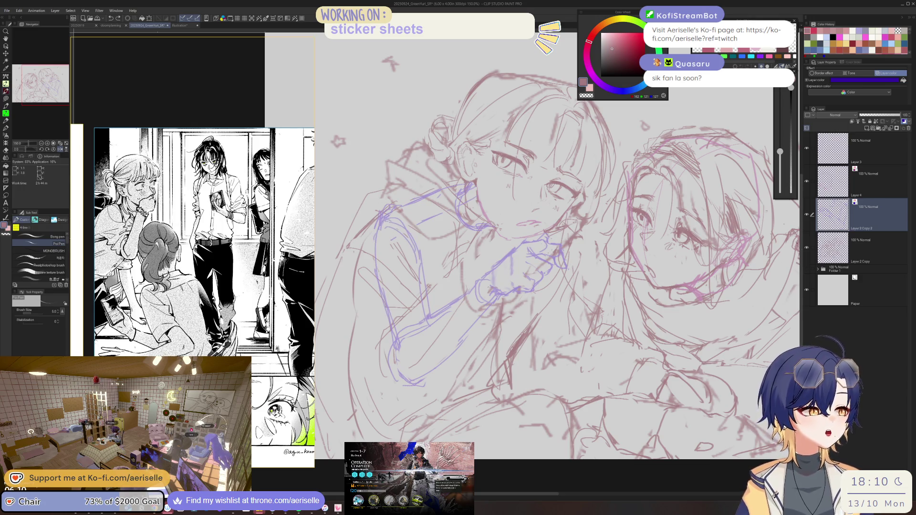
pyautogui.click(807, 248)
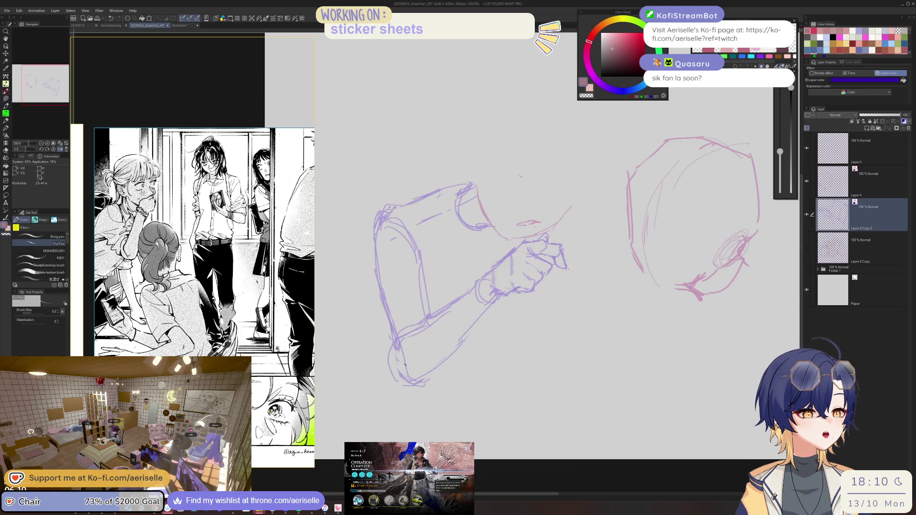
# - Erase the lower blue arm lines and redraw the arm's bottom edge
pyautogui.moveTo(419, 320)
pyautogui.mouseDown()
pyautogui.moveTo(401, 363)
pyautogui.moveTo(422, 382)
pyautogui.mouseUp()
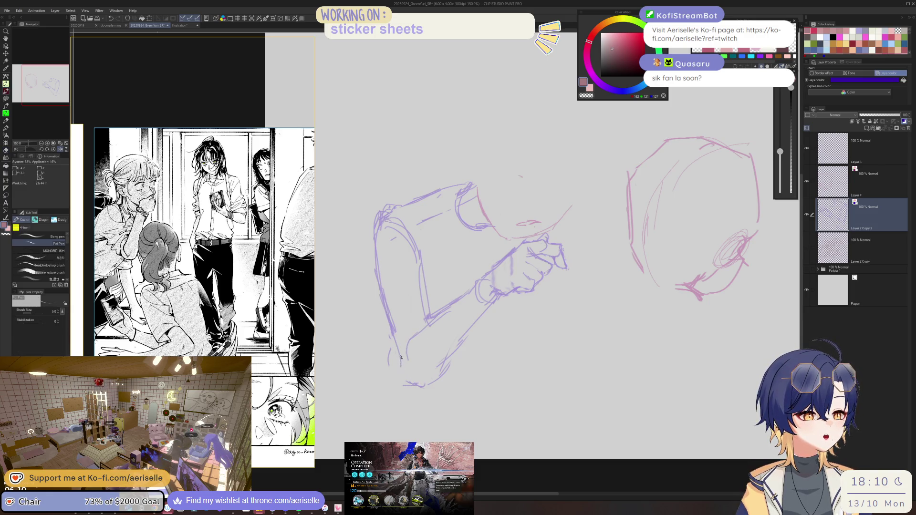
pyautogui.moveTo(406, 361); pyautogui.dragTo(390, 329)
pyautogui.moveTo(408, 371); pyautogui.dragTo(427, 375)
pyautogui.moveTo(467, 327); pyautogui.dragTo(422, 382)
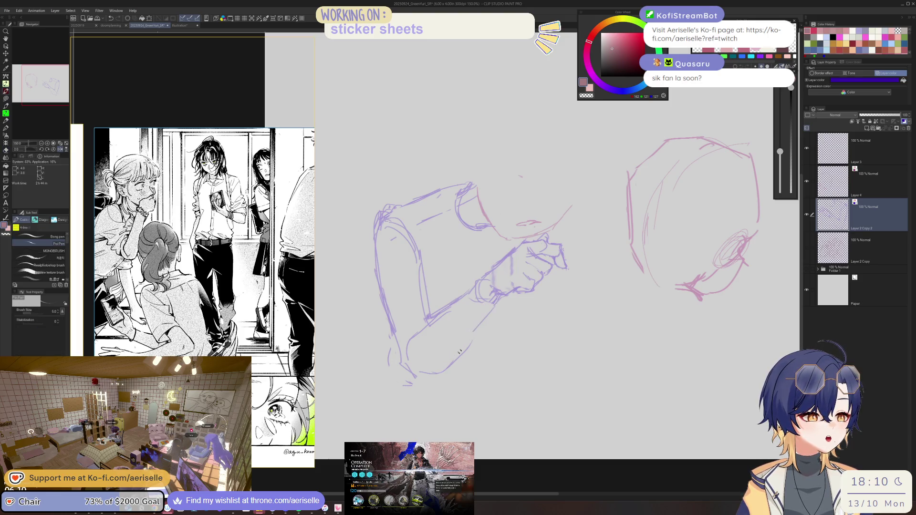
# - Check proportions zoomed out, shrink the eraser to 30, and add a short wrist line
pyautogui.hotkey('ctrl', '-')
pyautogui.hotkey('ctrl', '-')
pyautogui.hotkey('ctrl', '+')
pyautogui.hotkey('ctrl', '+')
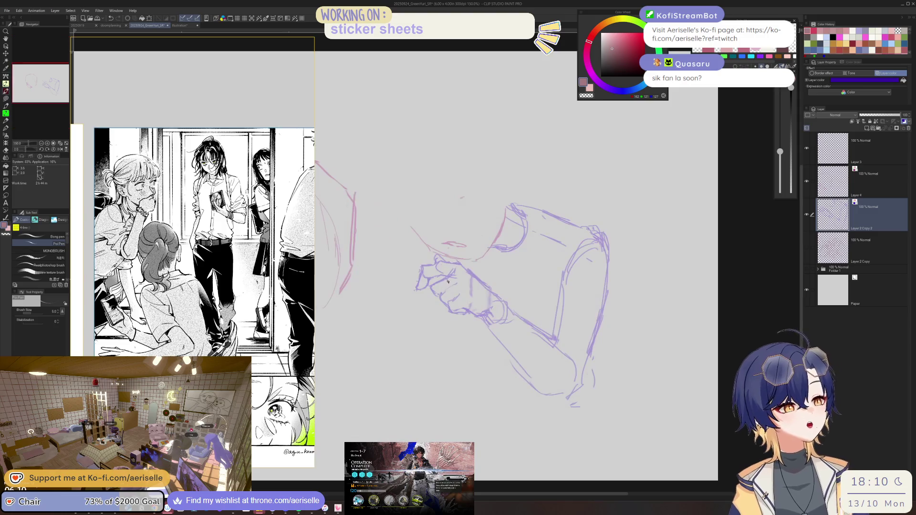
pyautogui.press('e')
pyautogui.press('[')
pyautogui.press('[')
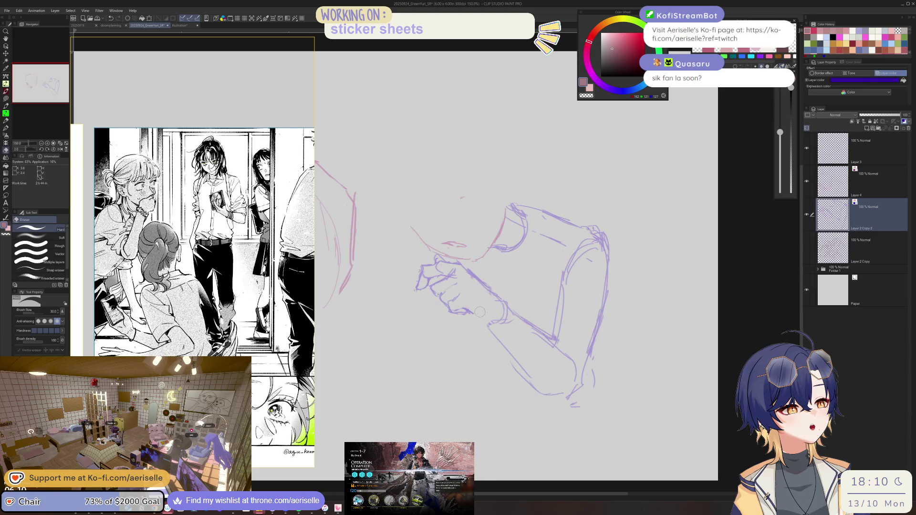
pyautogui.press('p')
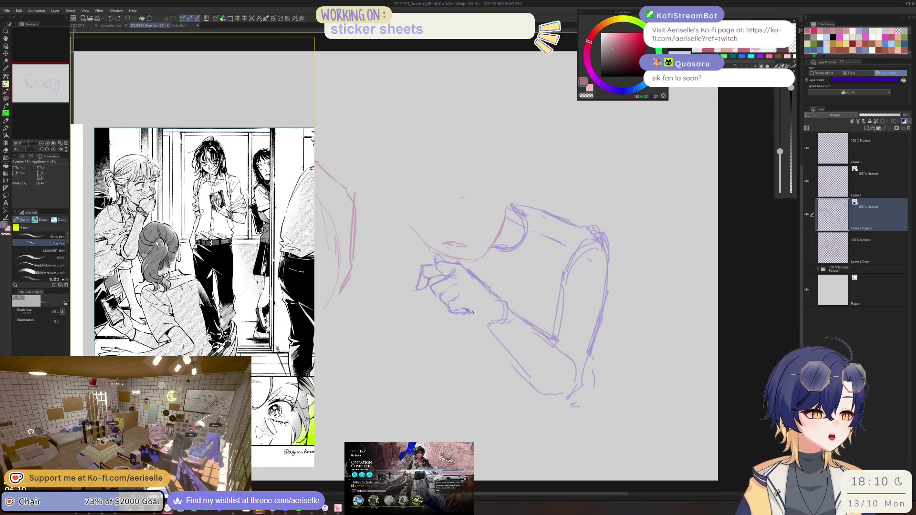
pyautogui.moveTo(491, 298); pyautogui.dragTo(495, 316)
# - Lasso the fist for moving, then drop the selection
pyautogui.press('h')
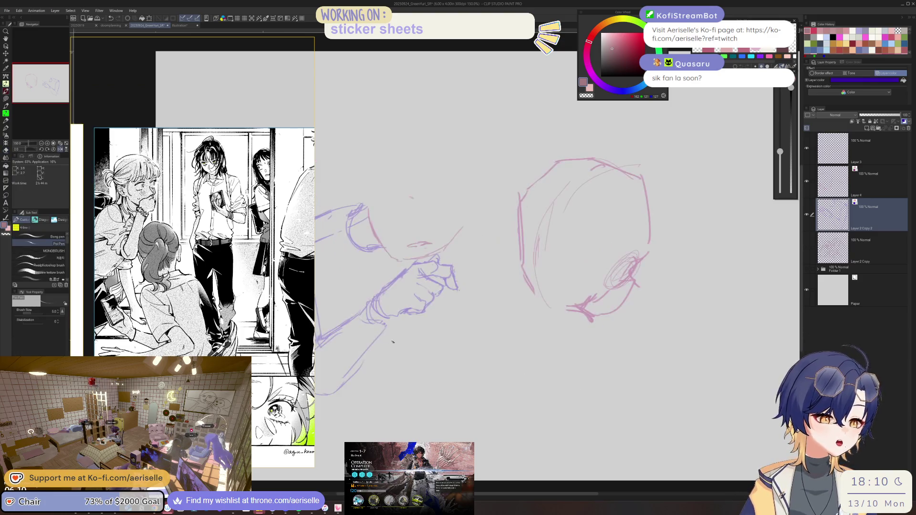
pyautogui.press('m')
pyautogui.moveTo(470, 309); pyautogui.dragTo(456, 313)
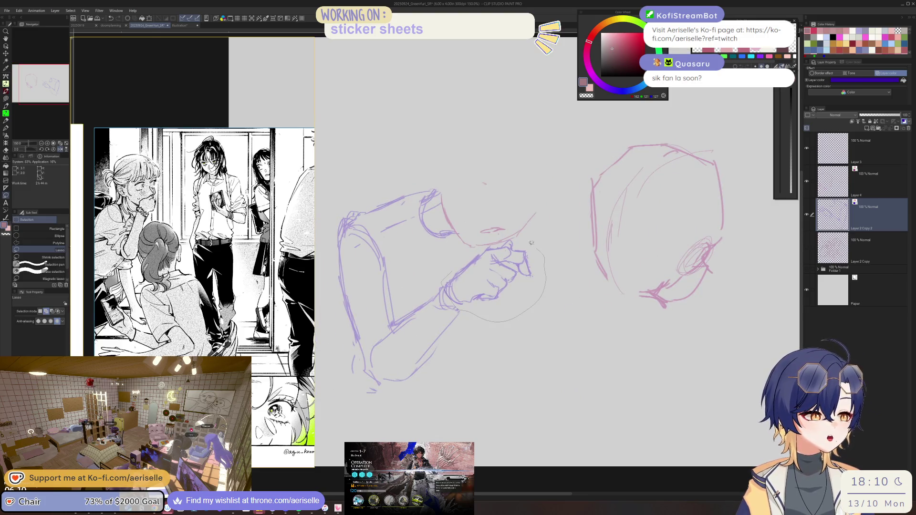
pyautogui.press('k')
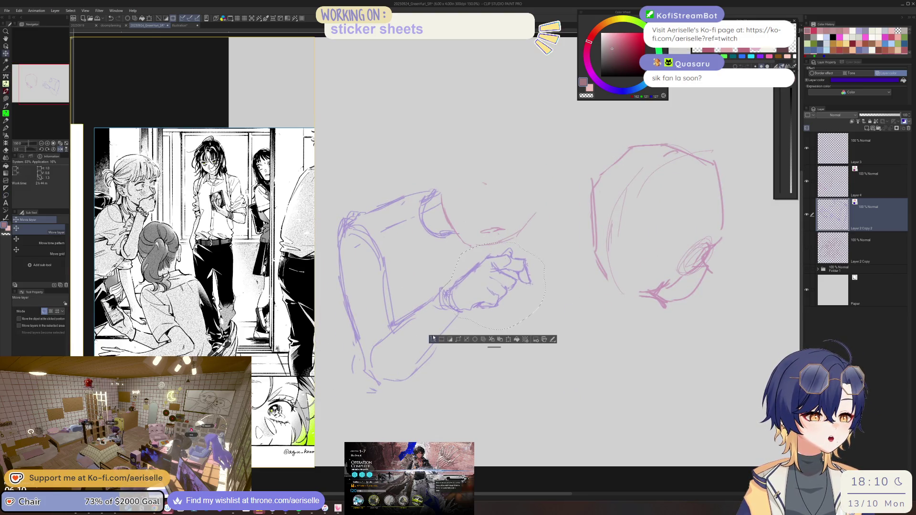
pyautogui.hotkey('ctrl', 'd')
pyautogui.press('p')
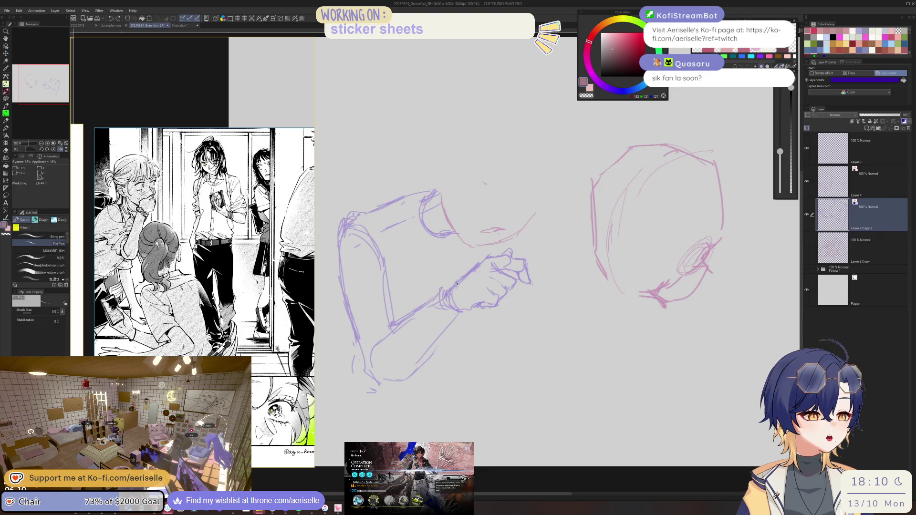
# - Erase and redraw parts of the forearm lines
pyautogui.moveTo(374, 347); pyautogui.dragTo(381, 375)
pyautogui.press('e')
pyautogui.moveTo(444, 317)
pyautogui.mouseDown()
pyautogui.moveTo(420, 368)
pyautogui.moveTo(443, 337)
pyautogui.mouseUp()
pyautogui.press('p')
pyautogui.press('e')
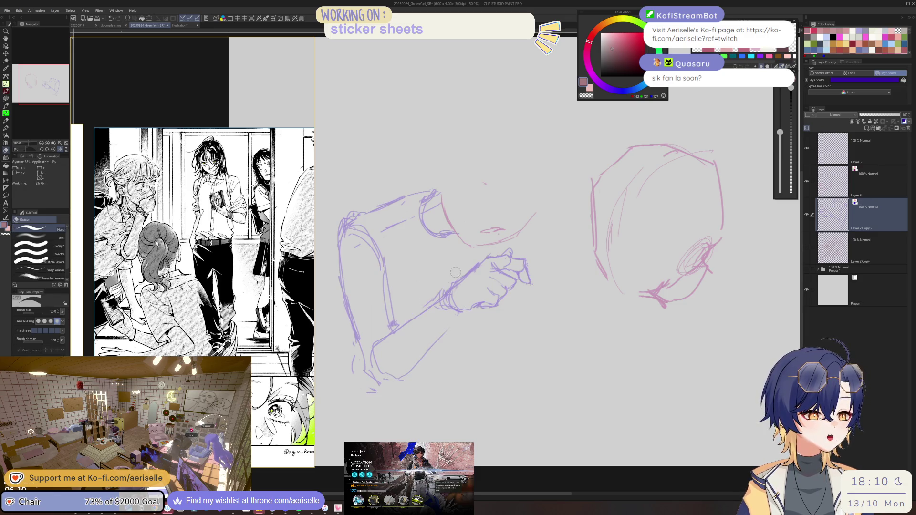
pyautogui.press('h')
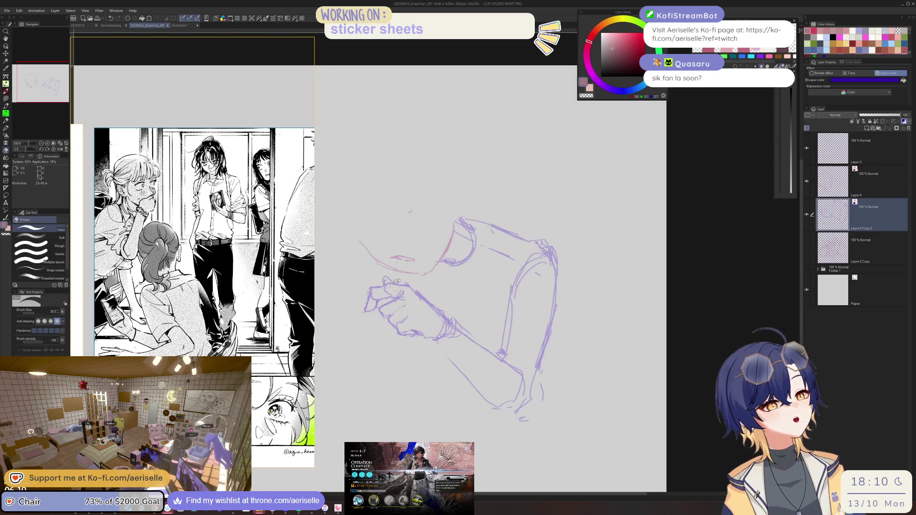
# - Lasso the hand, reshape and rotate it with Scale/Rotate, and commit the transform
pyautogui.press('m')
pyautogui.moveTo(384, 263); pyautogui.dragTo(403, 366)
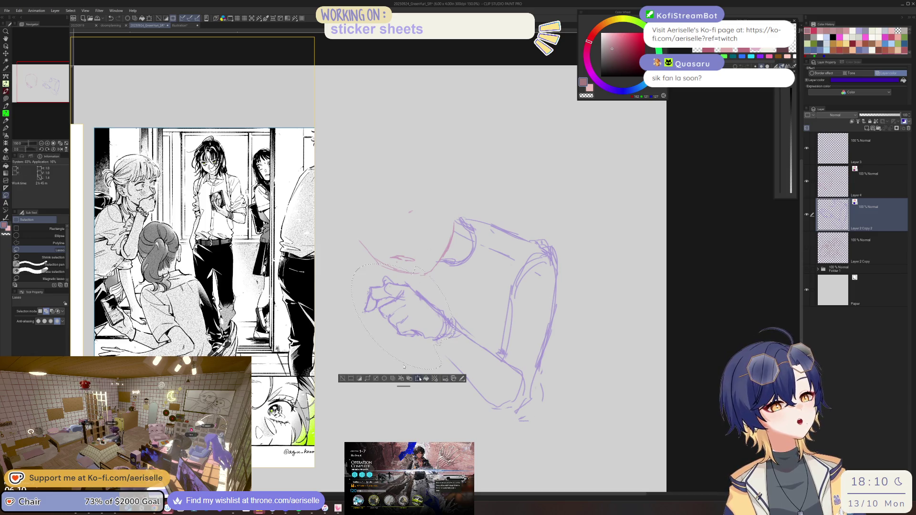
pyautogui.click(419, 379)
pyautogui.moveTo(352, 369); pyautogui.dragTo(354, 365)
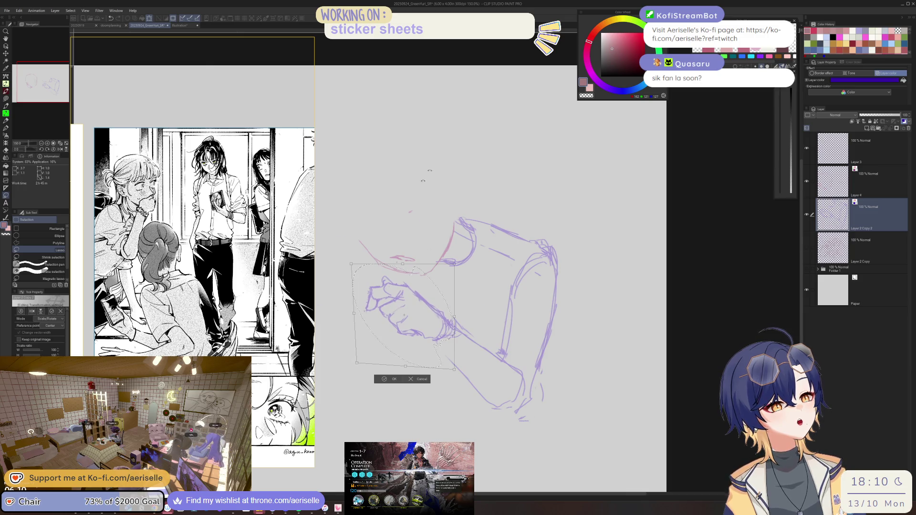
pyautogui.press('h')
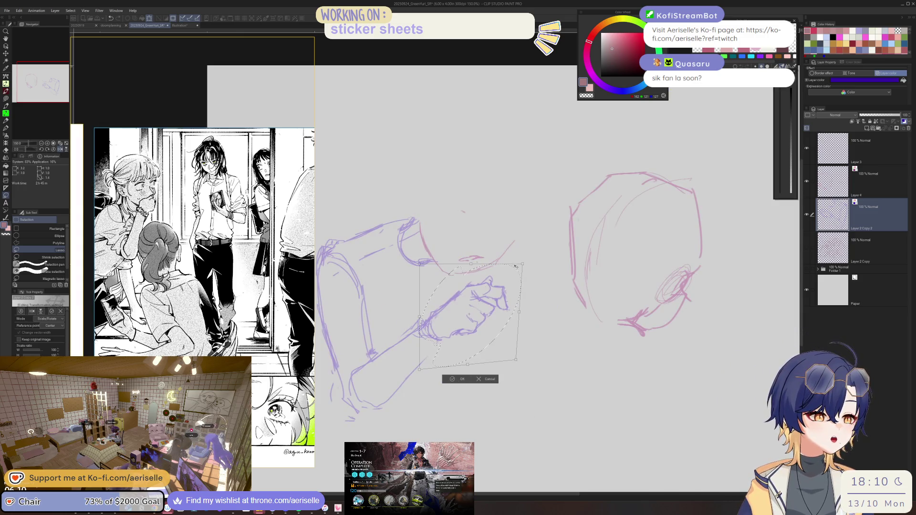
pyautogui.moveTo(523, 274); pyautogui.dragTo(514, 265)
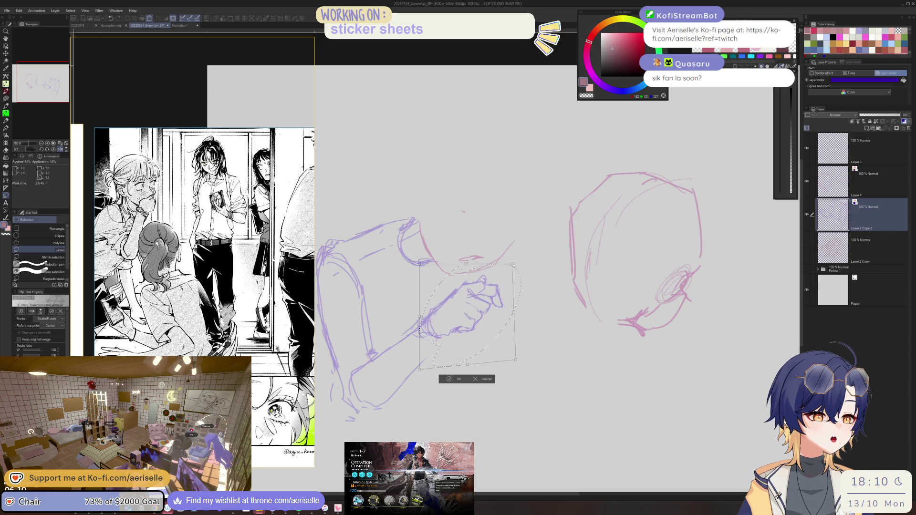
pyautogui.press('Return')
pyautogui.hotkey('ctrl', 'd')
# - Rotate the view 45 degrees, add then erase a short stroke near the arm, and reset the view
pyautogui.press('e')
pyautogui.press('p')
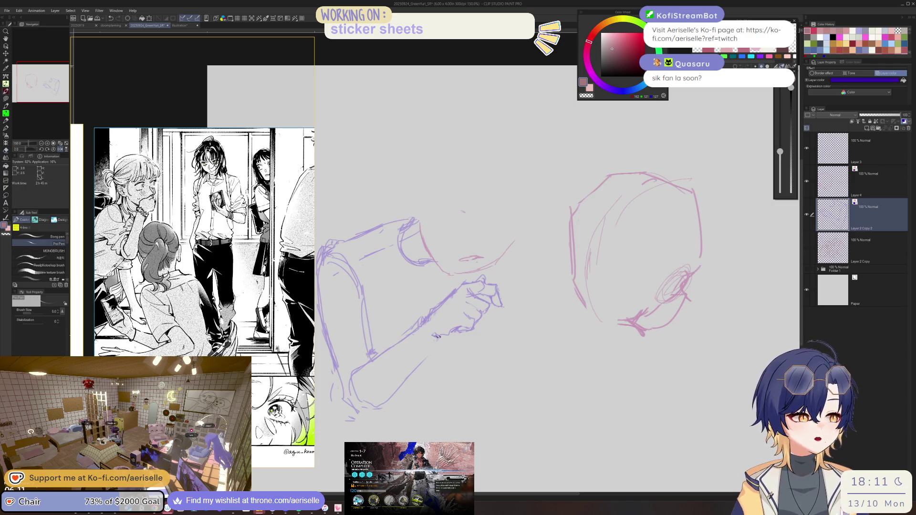
pyautogui.press('-')
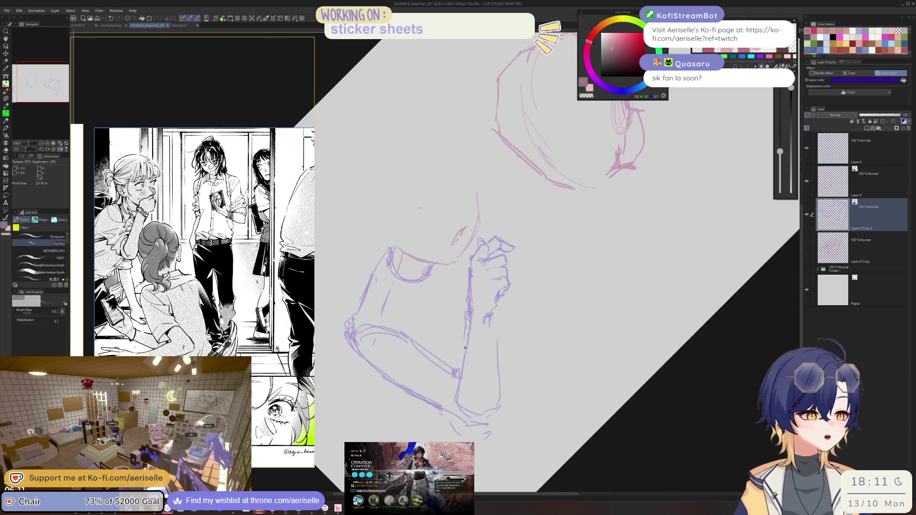
pyautogui.moveTo(492, 331); pyautogui.dragTo(498, 391)
pyautogui.press('e')
pyautogui.moveTo(501, 352); pyautogui.dragTo(500, 406)
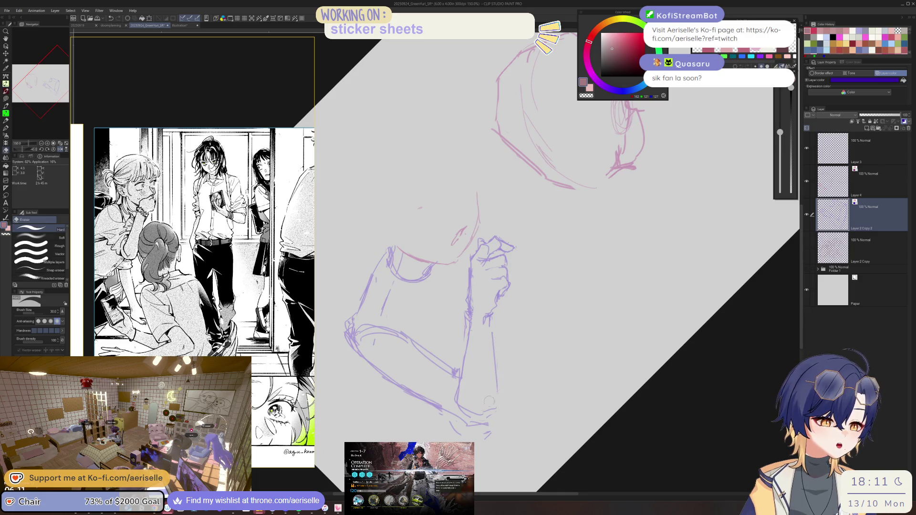
pyautogui.press('p')
pyautogui.press('h')
pyautogui.press('h')
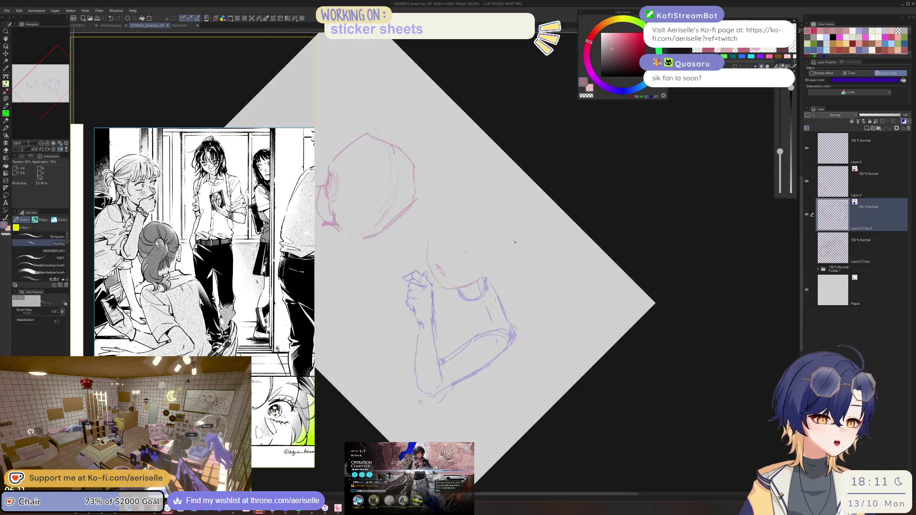
pyautogui.hotkey('ctrl', 'alt', '0')
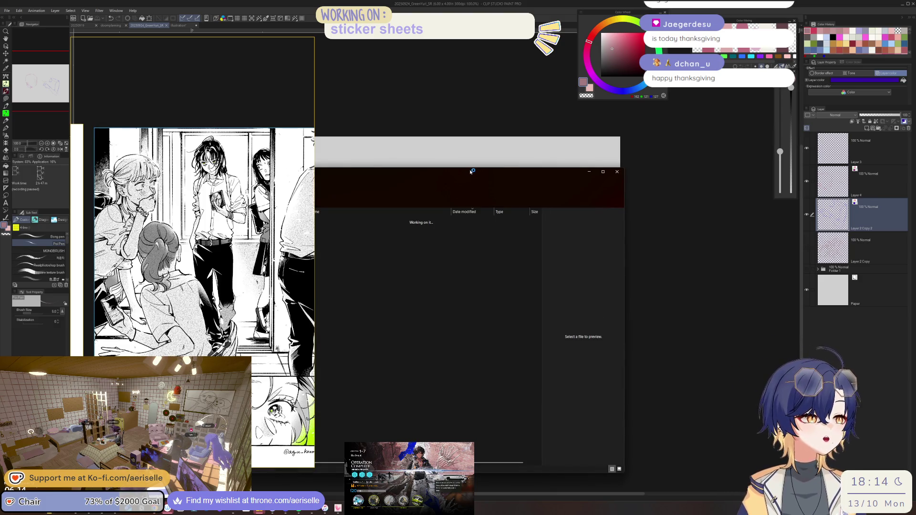
# - Bring the sketch canvas in front of the reference and show the hidden two-girl sketch layer
pyautogui.hotkey('alt', 'Tab')
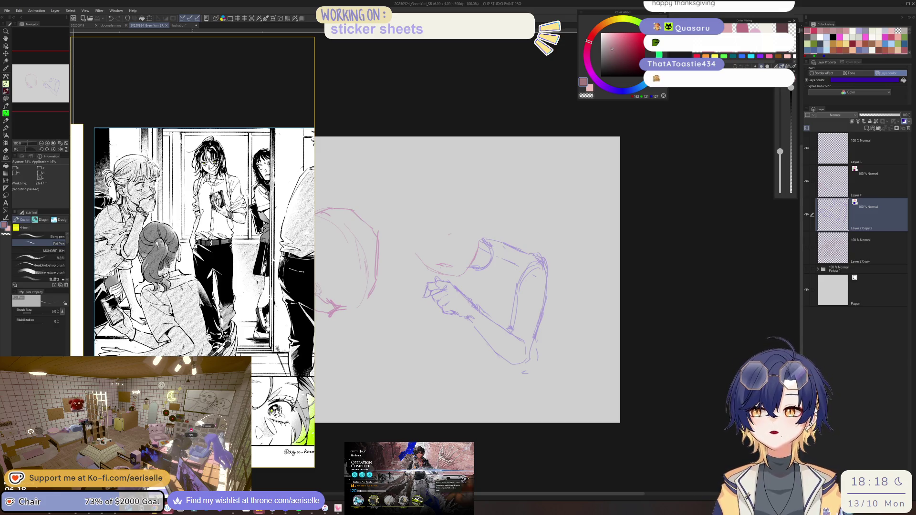
pyautogui.click(809, 201)
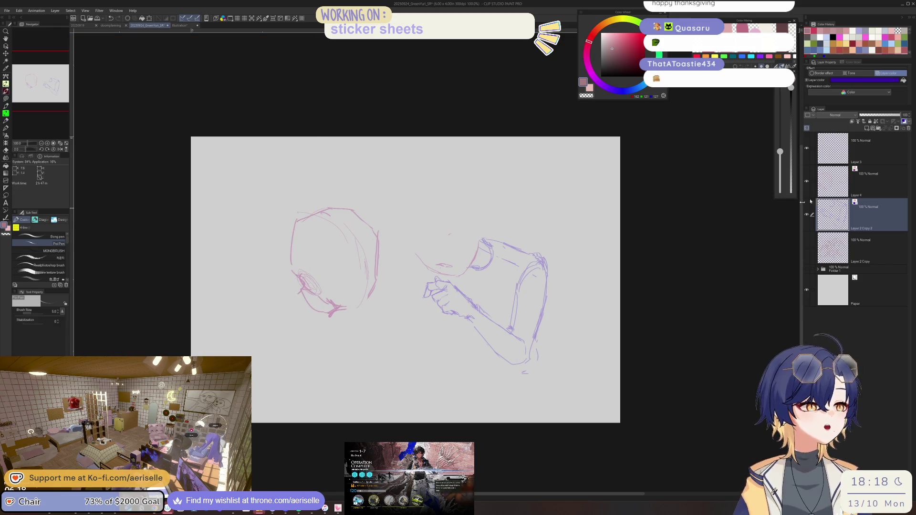
pyautogui.click(806, 247)
# - Centre the two-girl sketch and mirror the canvas horizontally
pyautogui.moveTo(643, 295); pyautogui.dragTo(687, 285)
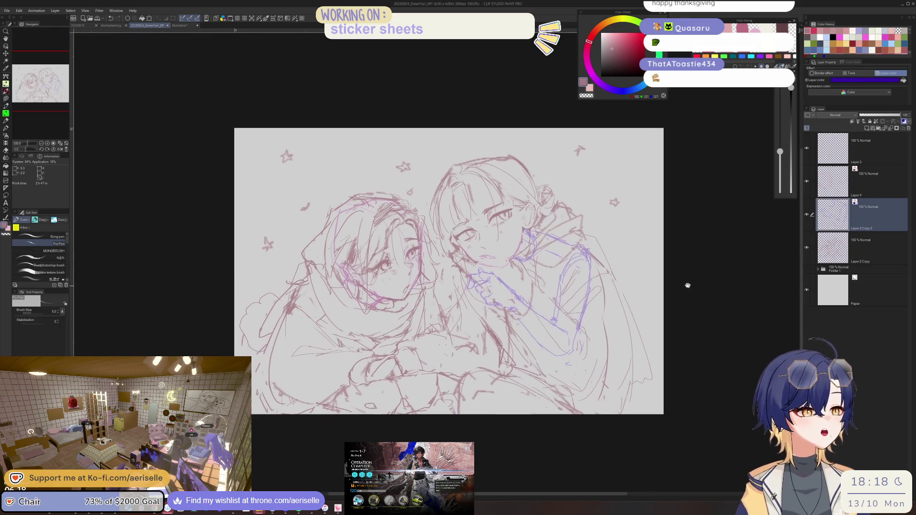
pyautogui.scroll(2, 482, 251)
pyautogui.press('e')
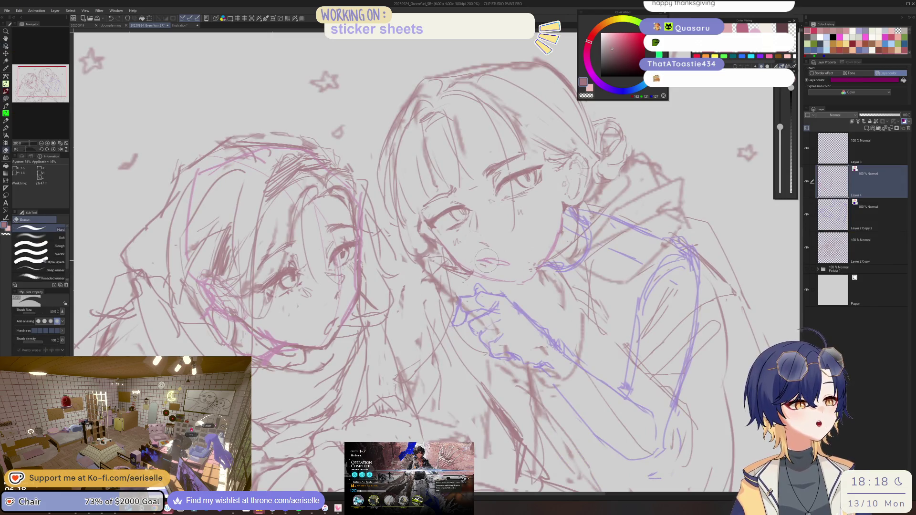
pyautogui.press('p')
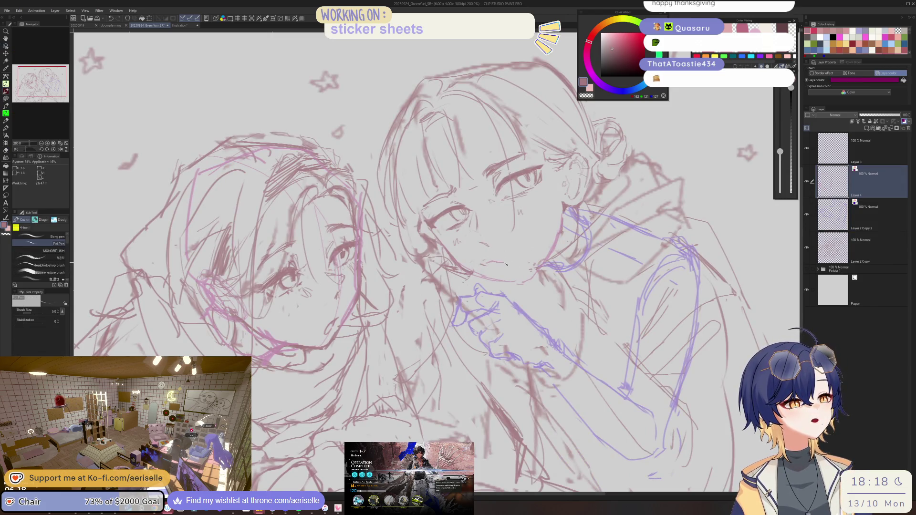
pyautogui.press('h')
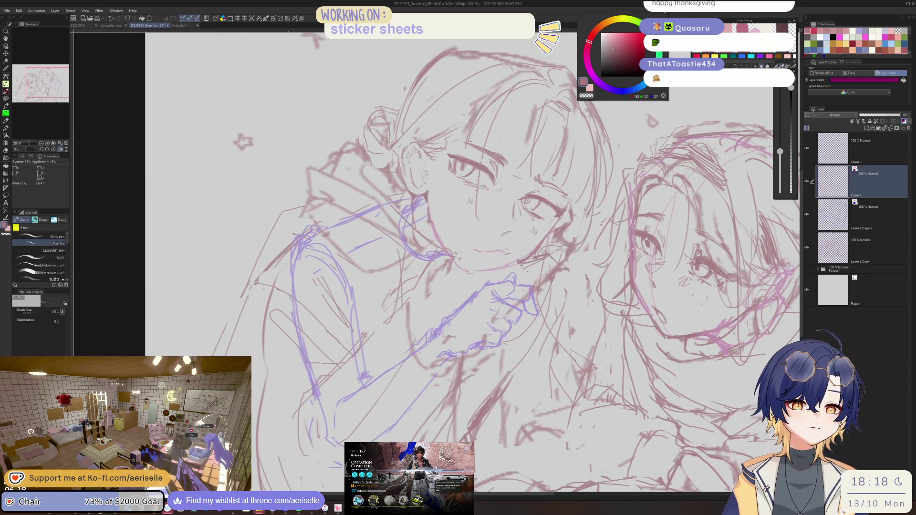
# - Bring up the manga reference images and switch to erasing on Layer 2 Copy
pyautogui.hotkey('alt', 'Tab')
pyautogui.scroll(-3, 192, 295)
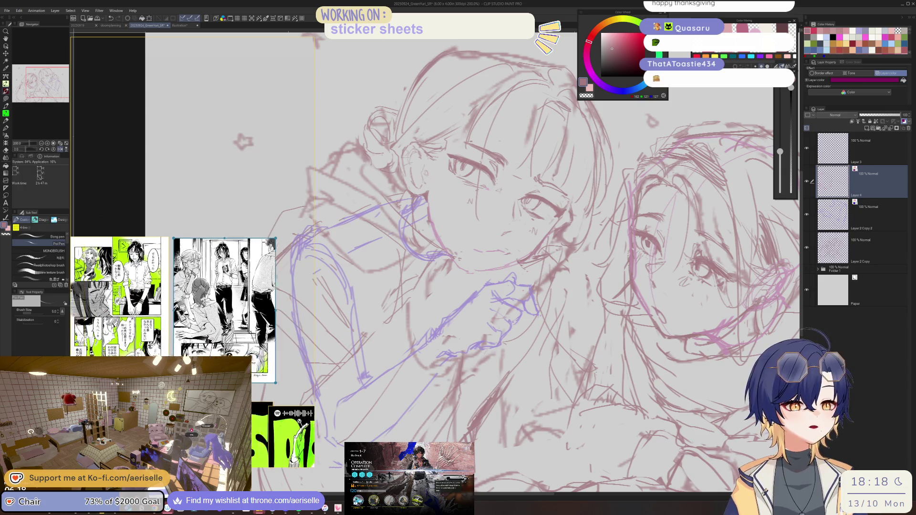
pyautogui.scroll(3, 214, 266)
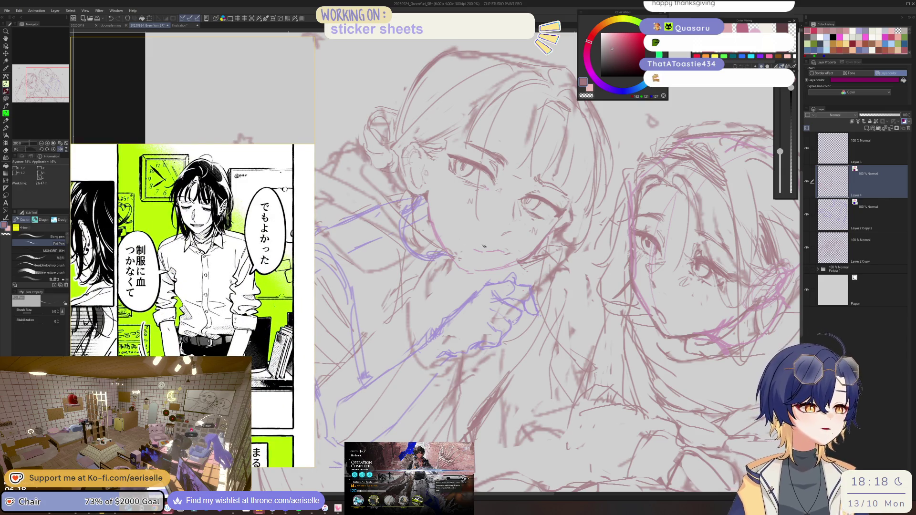
pyautogui.scroll(4, 510, 250)
pyautogui.keyDown('ctrl'); pyautogui.keyDown('shift'); pyautogui.click(510, 250); pyautogui.keyUp('shift'); pyautogui.keyUp('ctrl')
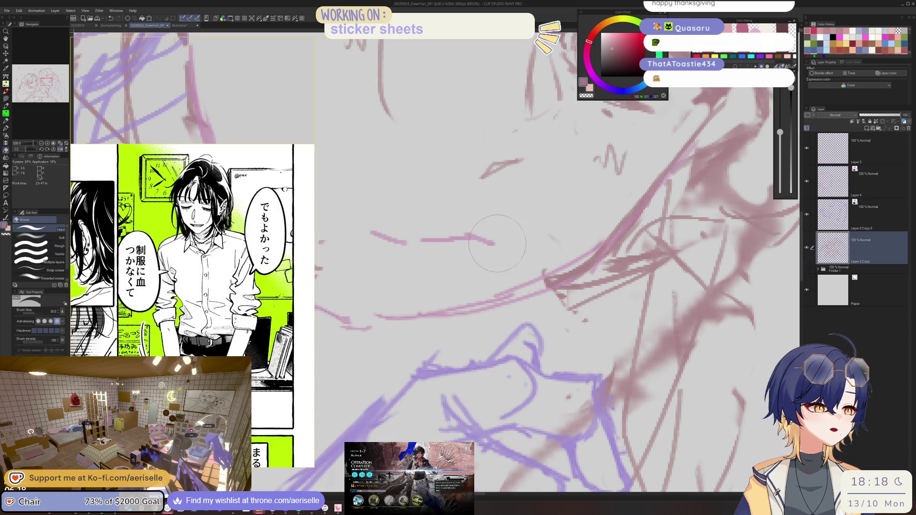
pyautogui.scroll(-5, 525, 233)
pyautogui.scroll(3, 456, 279)
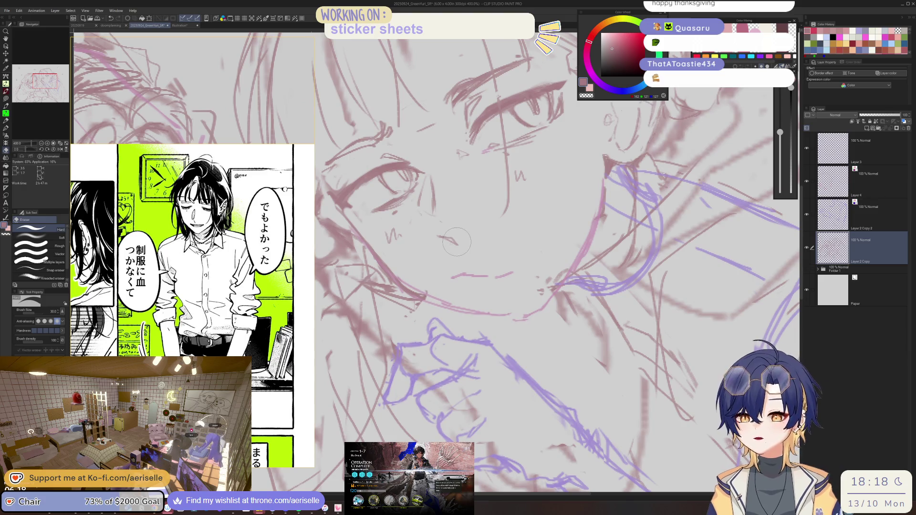
# - Select Layer 4 from the canvas, tilt the view, and zoom out to 150%
pyautogui.hotkey('ctrl', 'shift')
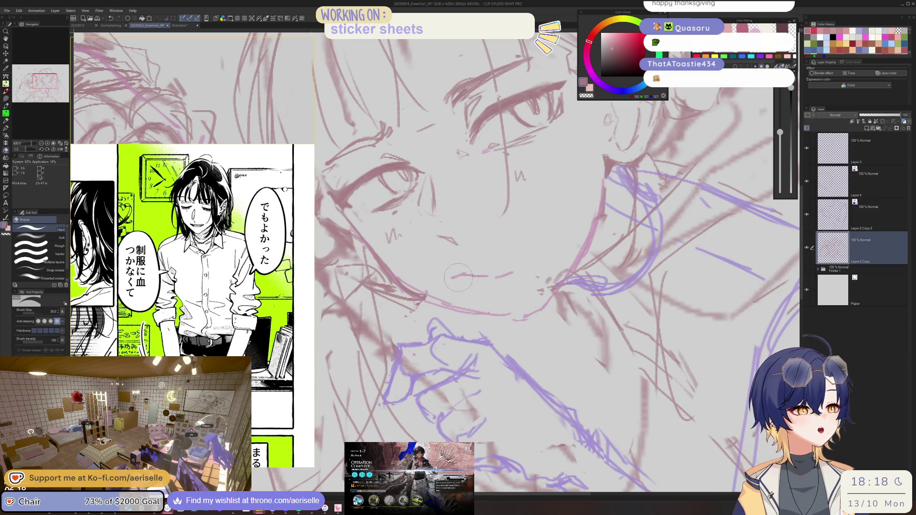
pyautogui.keyDown('ctrl'); pyautogui.keyDown('shift'); pyautogui.click(471, 271); pyautogui.keyUp('shift'); pyautogui.keyUp('ctrl')
pyautogui.press('p')
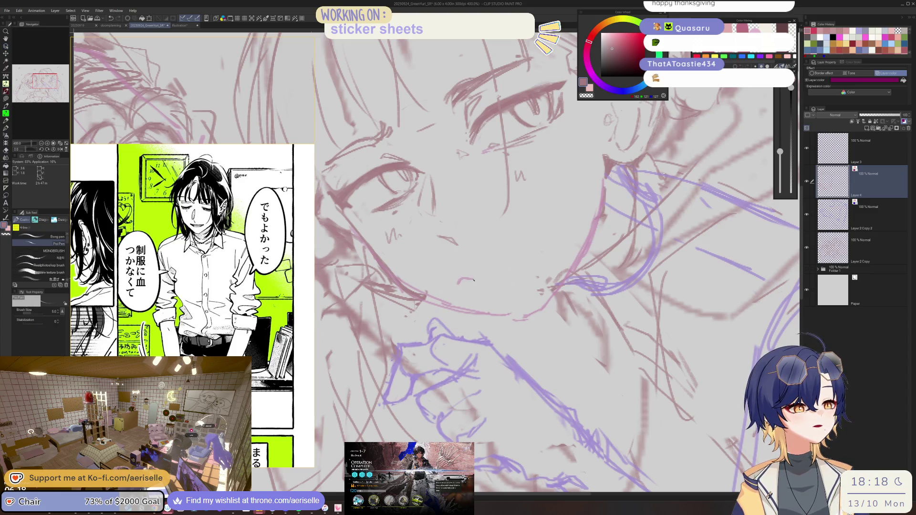
pyautogui.moveTo(500, 280); pyautogui.dragTo(449, 288)
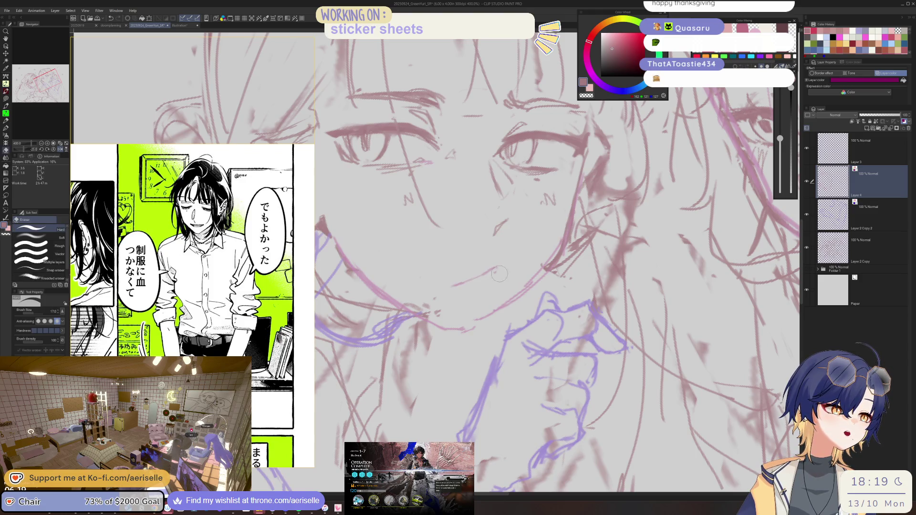
pyautogui.scroll(-4, 507, 279)
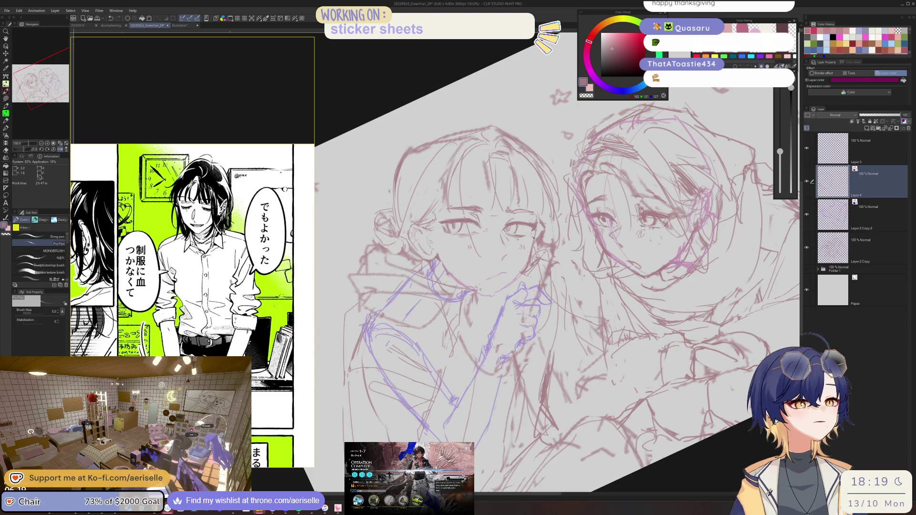
pyautogui.scroll(-5, 290, 316)
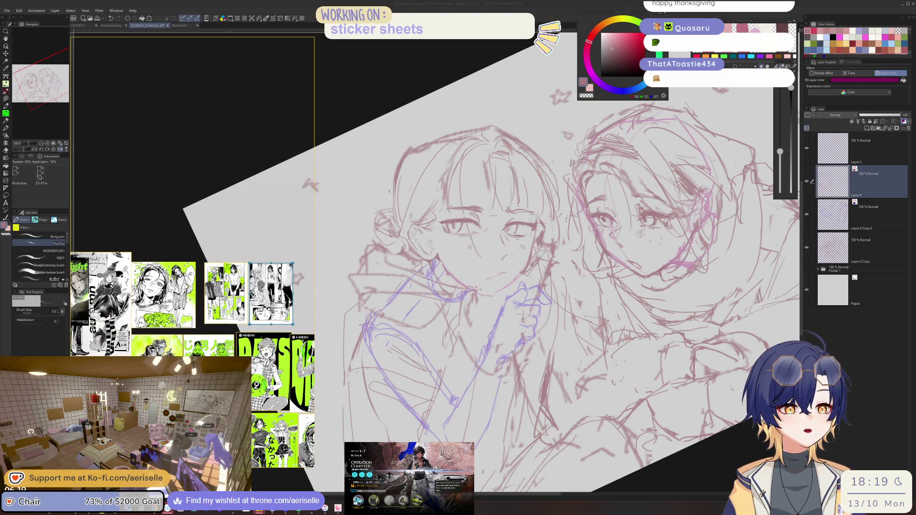
# - Bring the green manga reference pages into view and zoom the canvas in on the face
pyautogui.moveTo(271, 310); pyautogui.dragTo(271, 195)
pyautogui.scroll(5, 190, 191)
pyautogui.scroll(-5, 191, 214)
pyautogui.scroll(5, 191, 215)
pyautogui.scroll(-5, 191, 215)
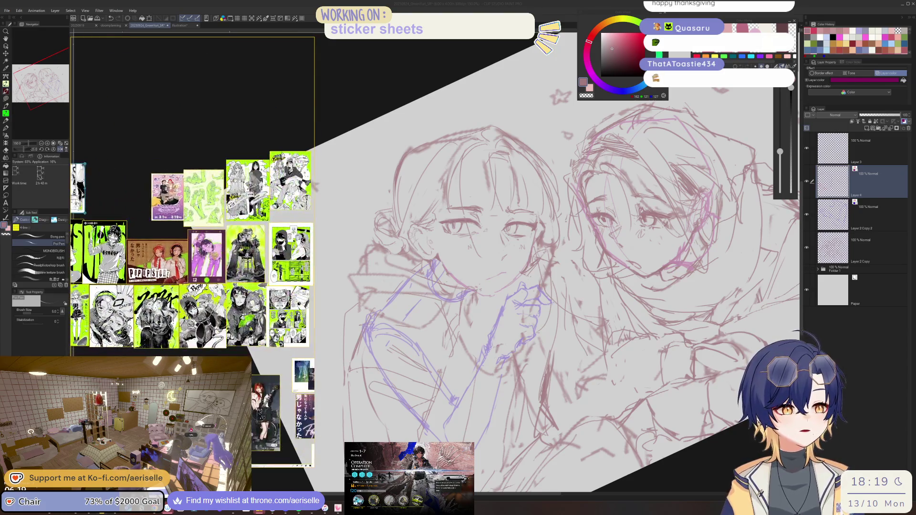
pyautogui.scroll(5, 232, 286)
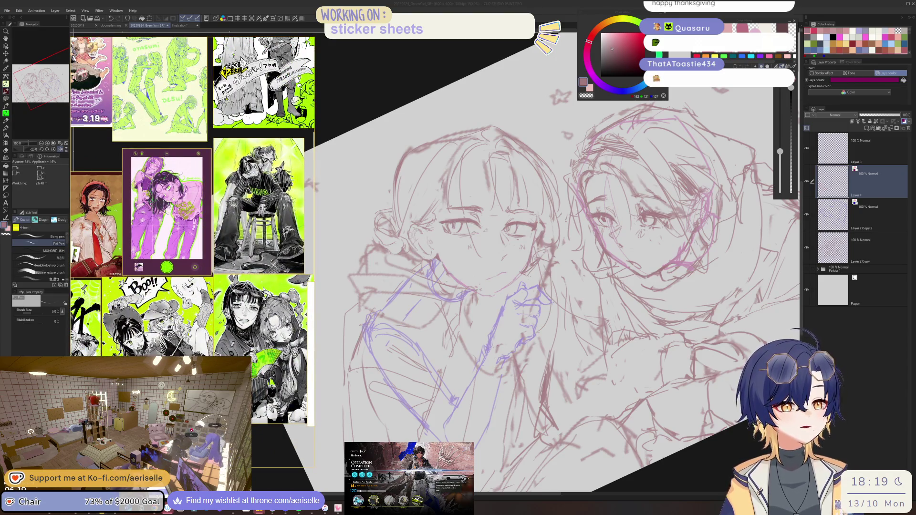
pyautogui.scroll(3, 502, 273)
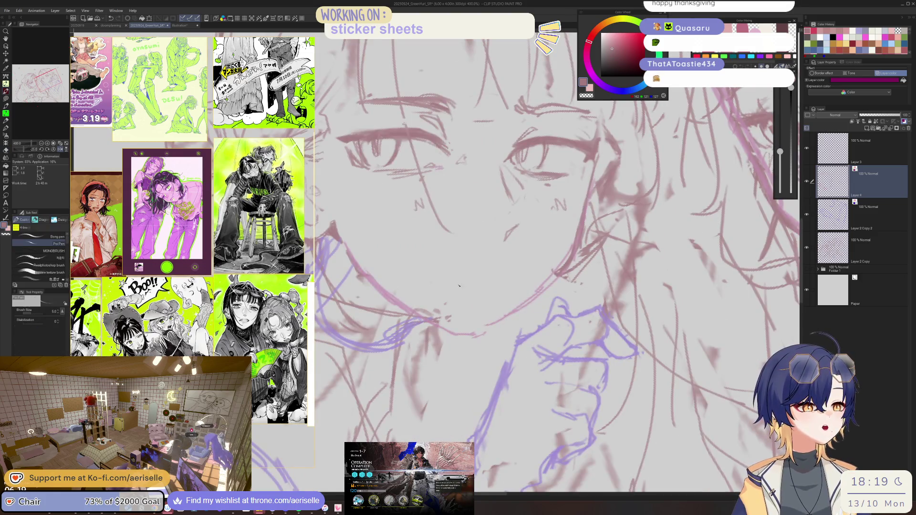
# - Draw a short pen stroke at the girl's mouth
pyautogui.moveTo(489, 281); pyautogui.dragTo(509, 277)
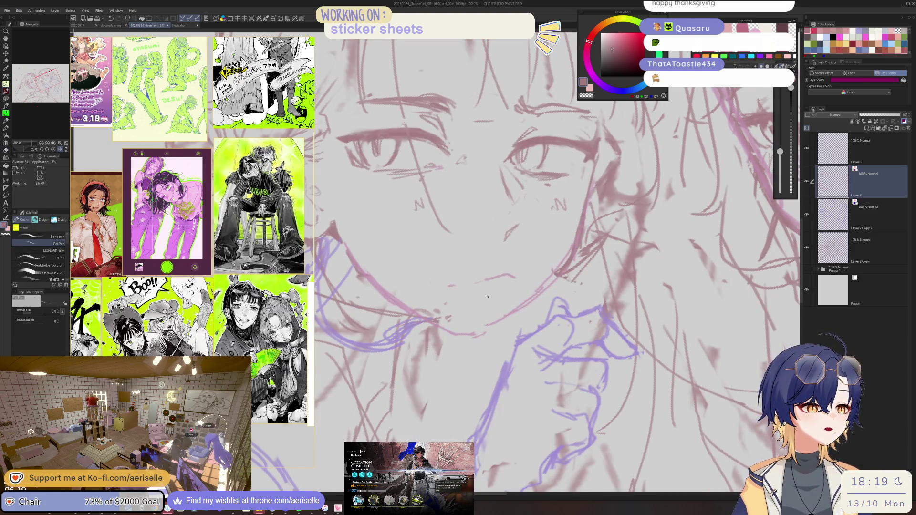
pyautogui.scroll(-5, 482, 298)
pyautogui.scroll(3, 475, 299)
pyautogui.scroll(3, 469, 302)
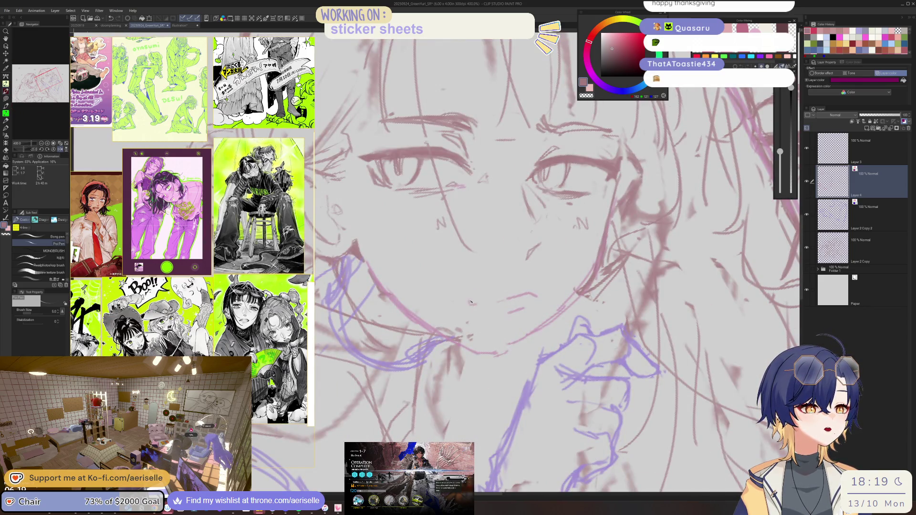
pyautogui.scroll(-5, 504, 298)
pyautogui.scroll(2, 506, 291)
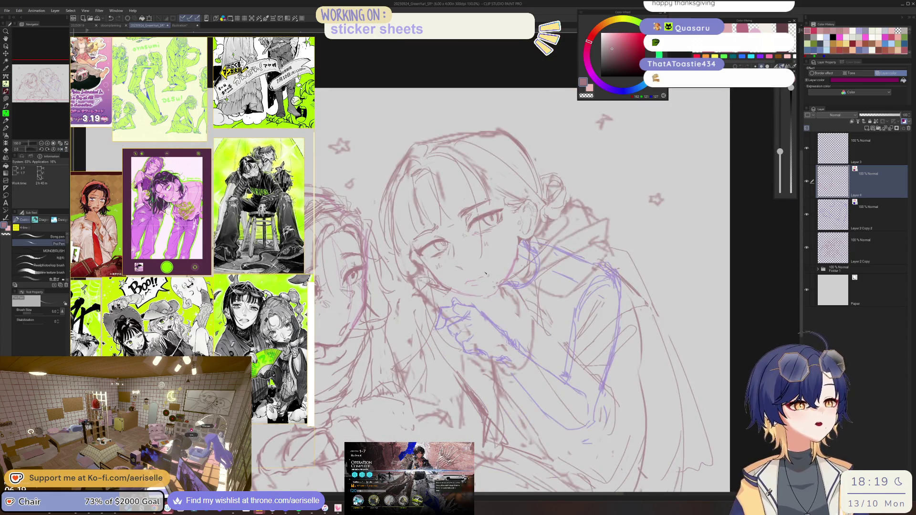
pyautogui.scroll(3, 485, 273)
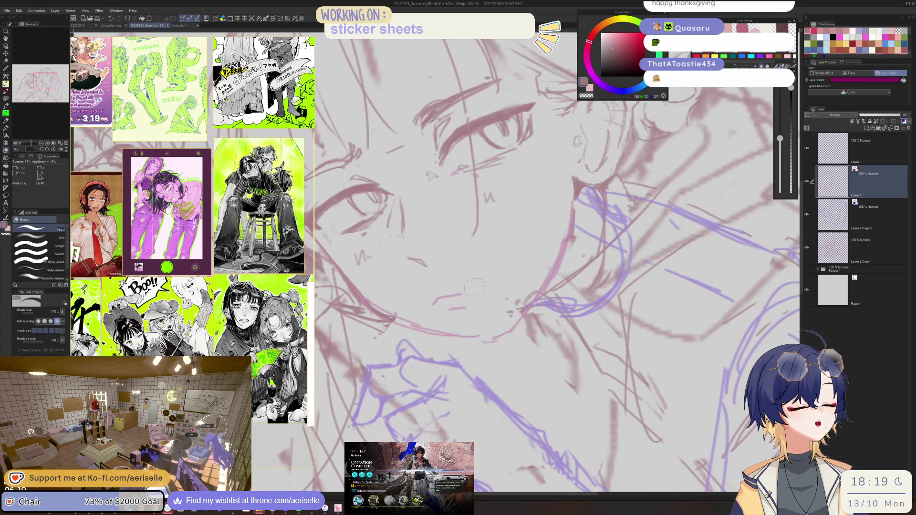
pyautogui.scroll(-3, 472, 294)
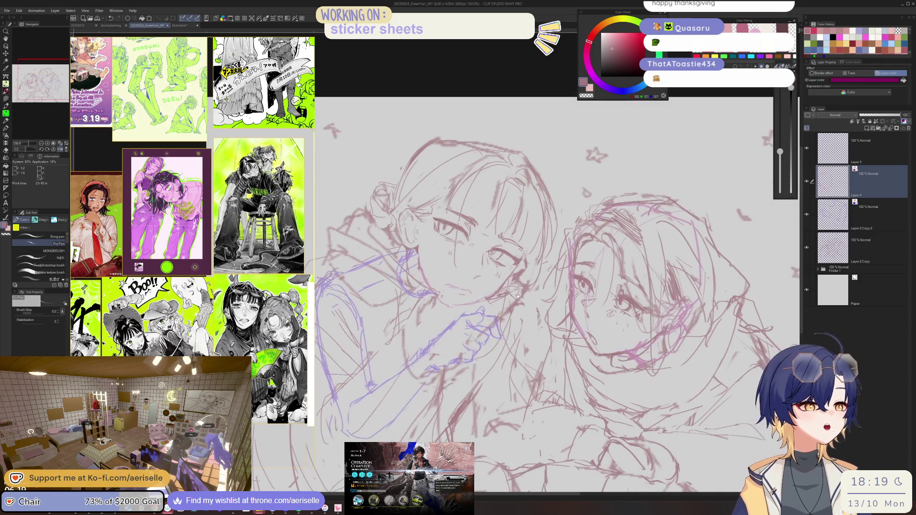
pyautogui.scroll(3, 467, 305)
# - Switch to the eraser and back to the pen, then select the area around the mouth
pyautogui.press('e')
pyautogui.press('p')
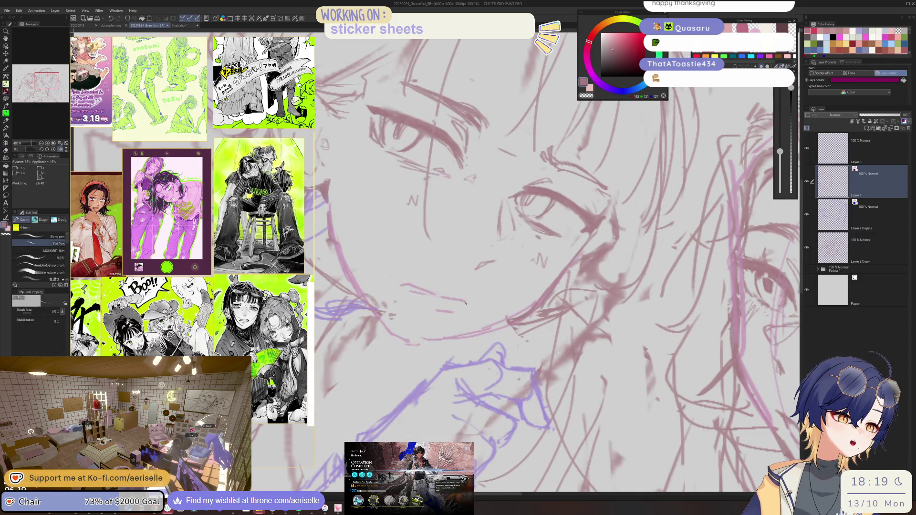
pyautogui.scroll(-2, 475, 309)
pyautogui.scroll(-2, 476, 305)
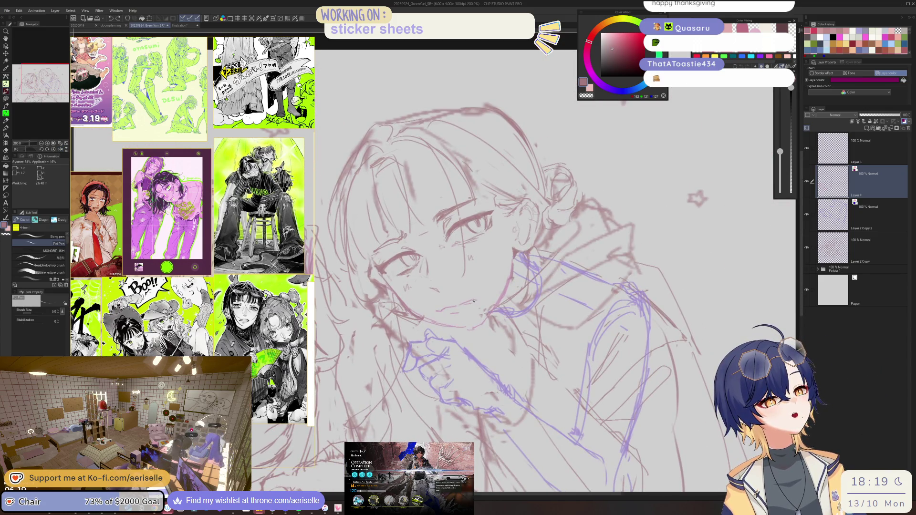
pyautogui.scroll(-1, 475, 305)
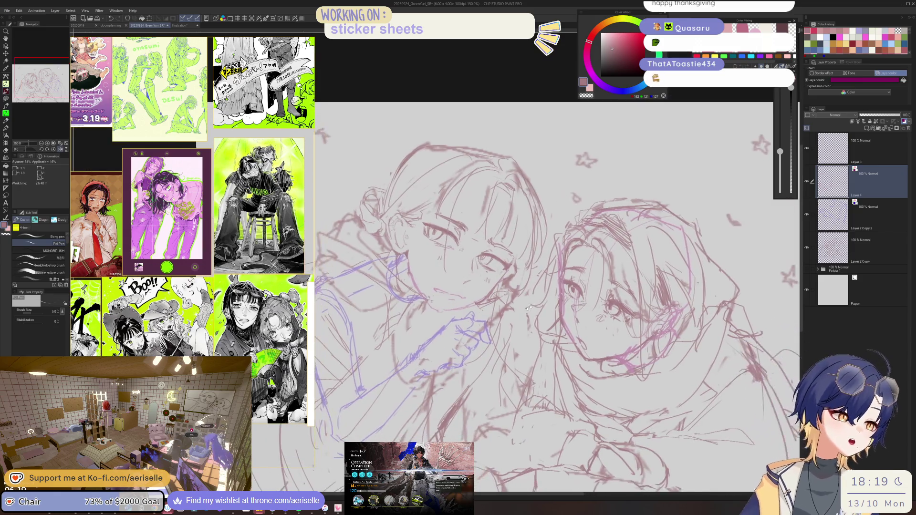
pyautogui.scroll(1, 475, 305)
pyautogui.moveTo(450, 275); pyautogui.dragTo(489, 295)
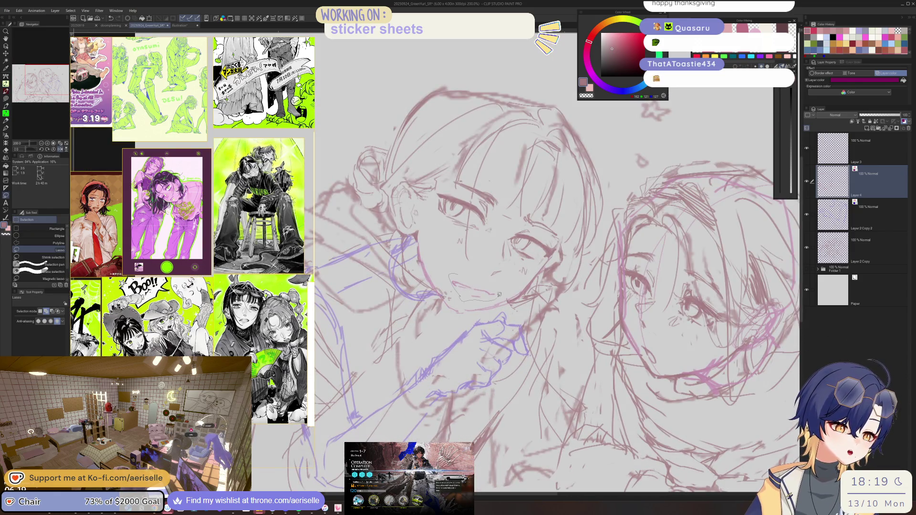
# - Rotate the canvas view counter-clockwise and lasso the face and mouth area
pyautogui.press('k')
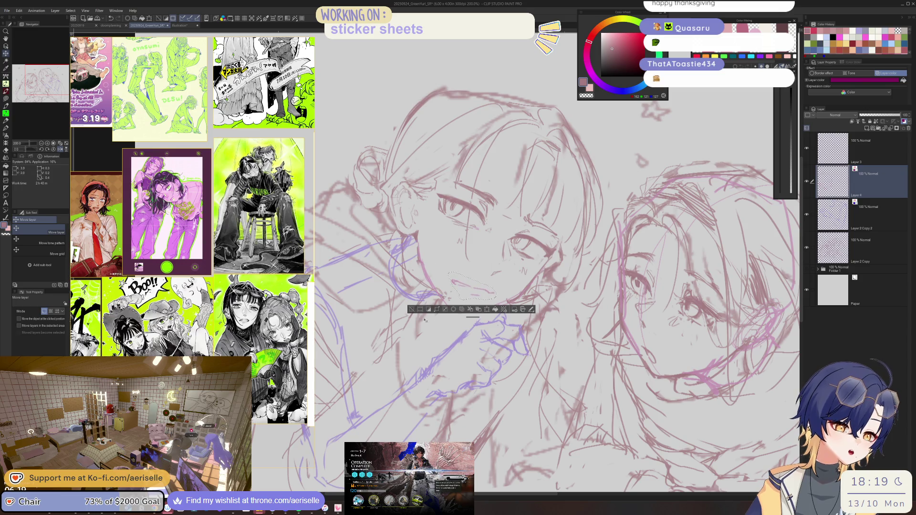
pyautogui.moveTo(409, 294); pyautogui.dragTo(350, 244)
pyautogui.press('m')
pyautogui.moveTo(398, 312); pyautogui.dragTo(401, 310)
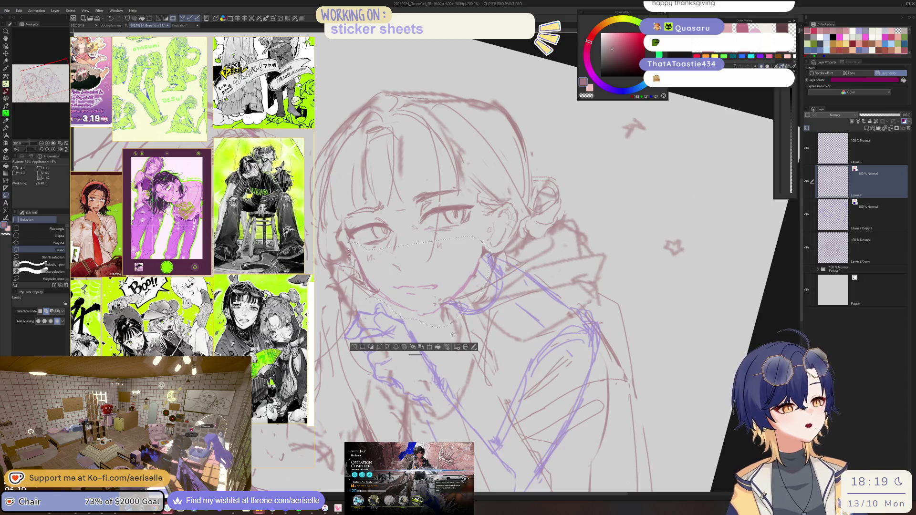
# - Free-transform the lassoed face: shift it, rotate it slightly clockwise, nudge it right, then deselect
pyautogui.hotkey('ctrl', 't')
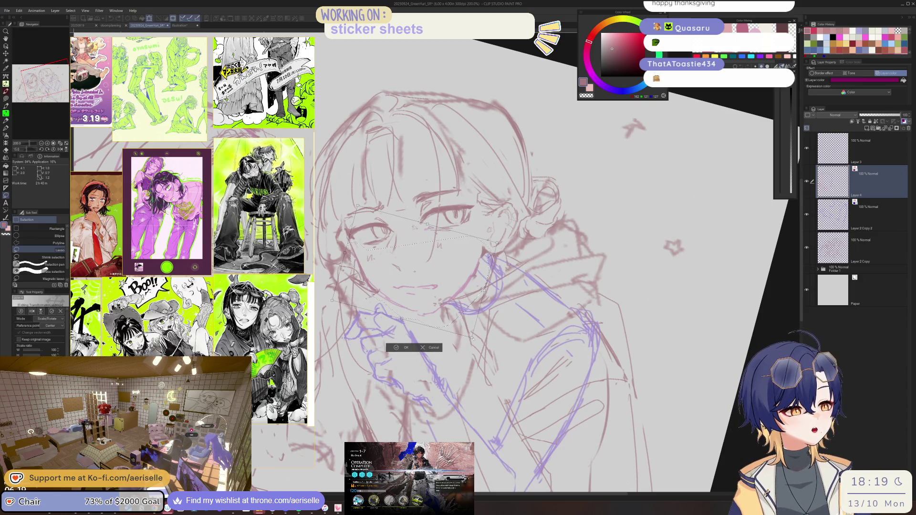
pyautogui.moveTo(472, 337); pyautogui.dragTo(469, 339)
pyautogui.moveTo(498, 244); pyautogui.dragTo(500, 240)
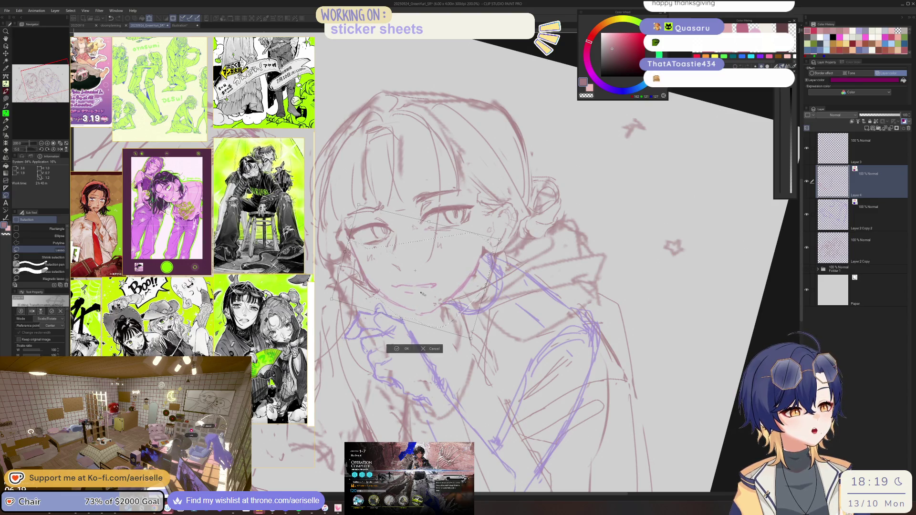
pyautogui.moveTo(339, 275); pyautogui.dragTo(339, 275)
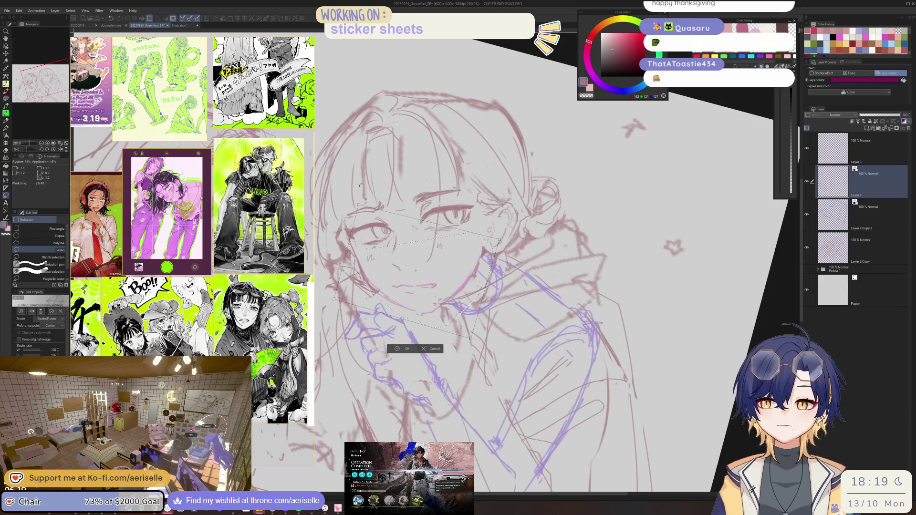
pyautogui.click(404, 349)
pyautogui.click(355, 348)
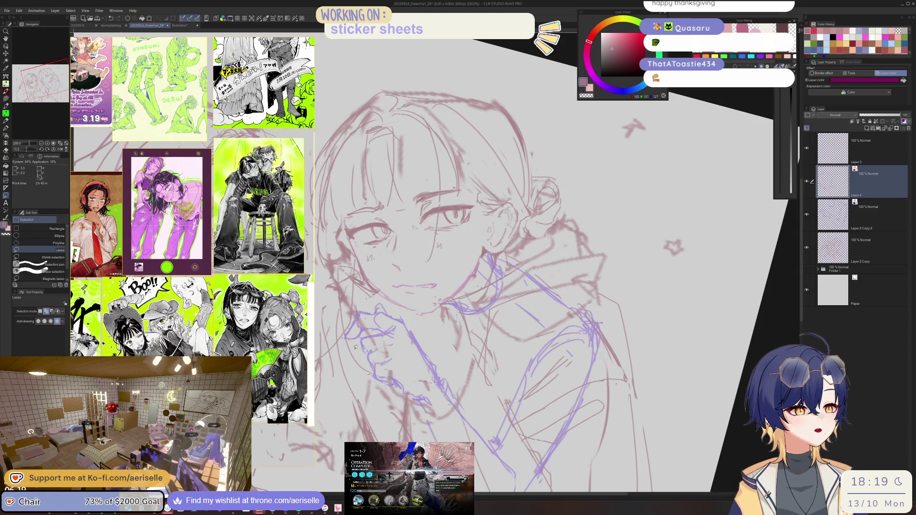
# - Alternate between eraser and pen to fix lines, then fit the whole canvas in view
pyautogui.press('-')
pyautogui.press('-')
pyautogui.scroll(5, 437, 287)
pyautogui.press('e')
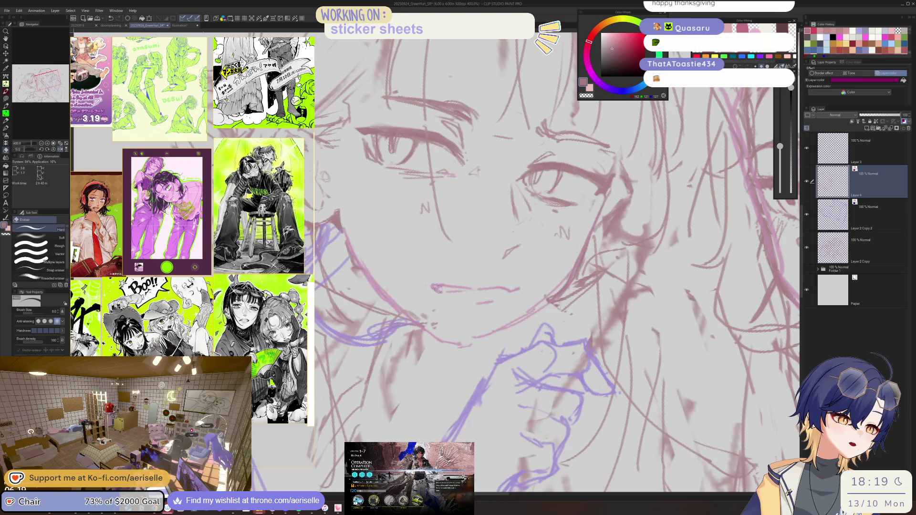
pyautogui.press('p')
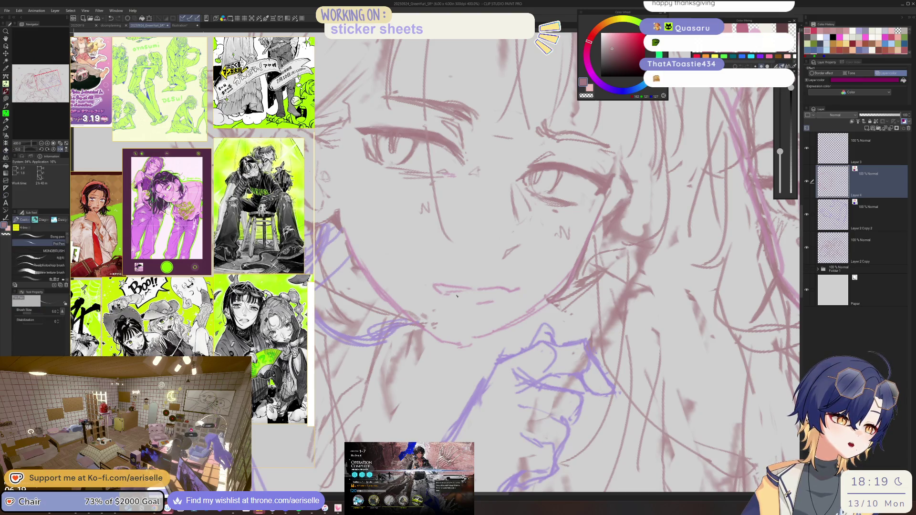
pyautogui.hotkey('ctrl', '0')
pyautogui.scroll(3, 481, 283)
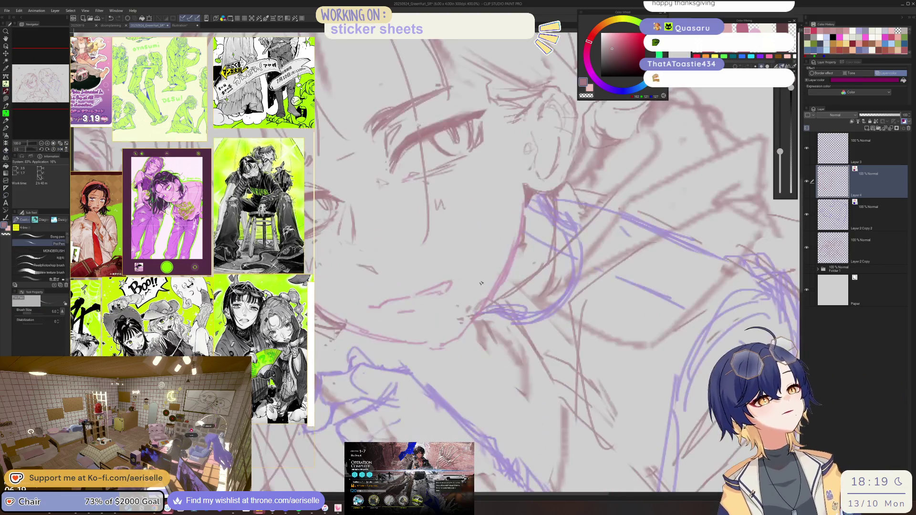
# - Erase face lines, zoom out to see the whole drawing, and return to the pen
pyautogui.press('e')
pyautogui.hotkey('ctrl', 'alt', '0')
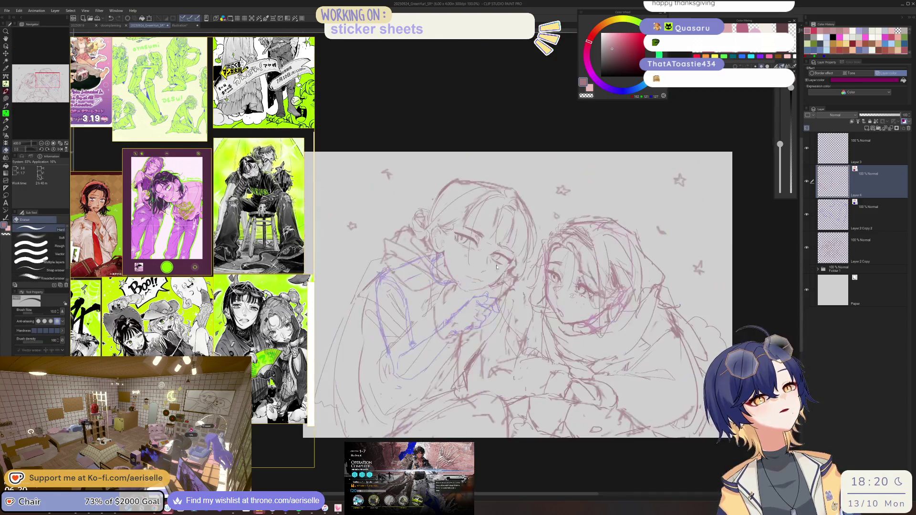
pyautogui.scroll(4, 496, 267)
pyautogui.press('p')
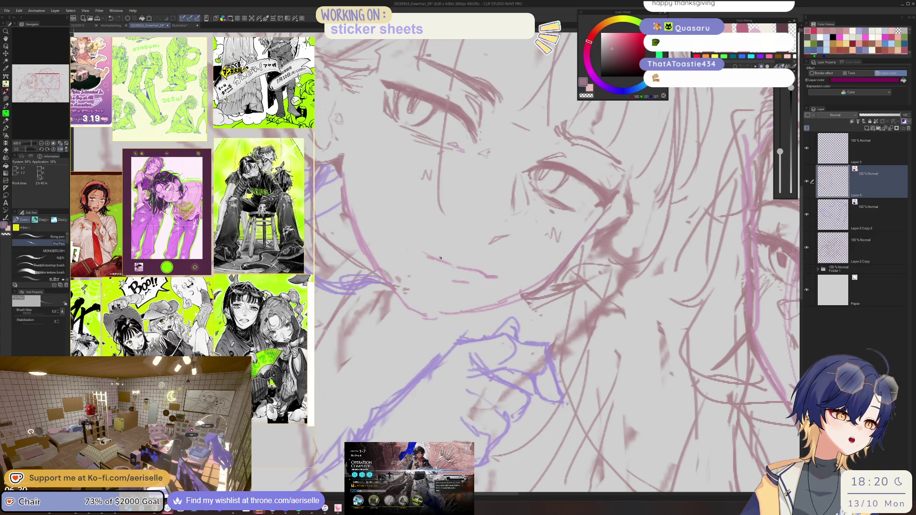
pyautogui.scroll(-5, 440, 258)
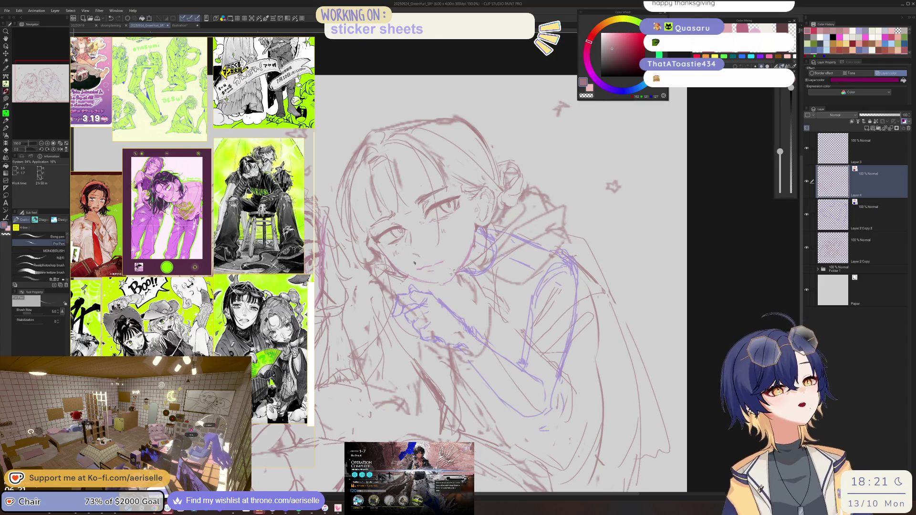
# - Zoom between close-up and wider views of the left figure, then open the File menu
pyautogui.scroll(3, 430, 287)
pyautogui.scroll(-3, 535, 251)
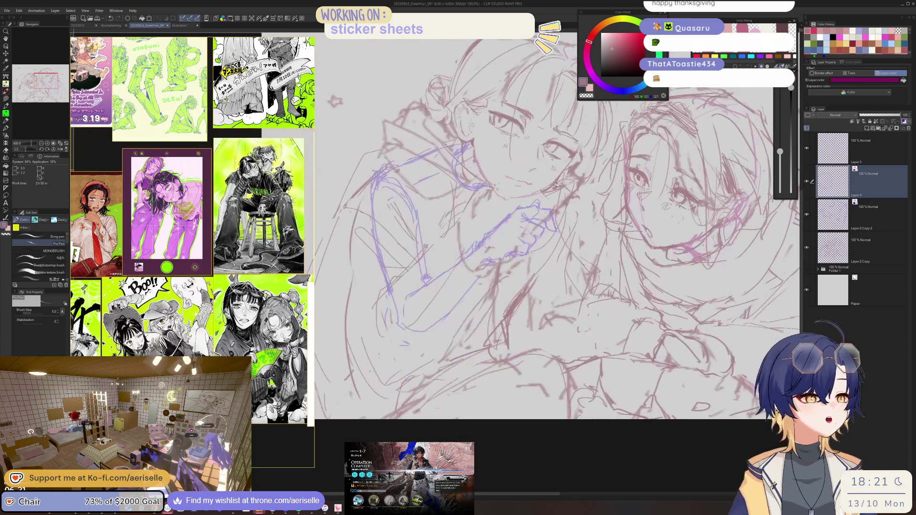
pyautogui.scroll(4, 535, 251)
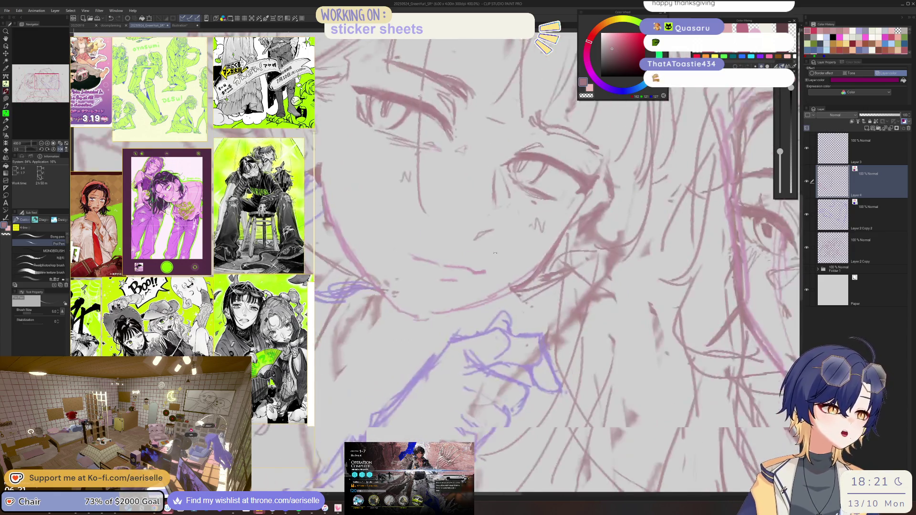
pyautogui.scroll(-2, 524, 190)
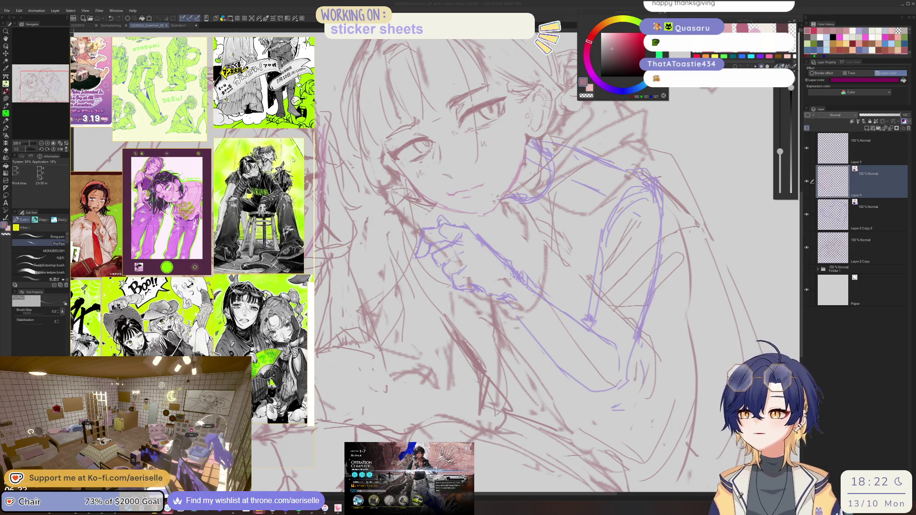
pyautogui.click(7, 11)
# - Bring up the Open dialog and enter the 2025 folder
pyautogui.click(18, 37)
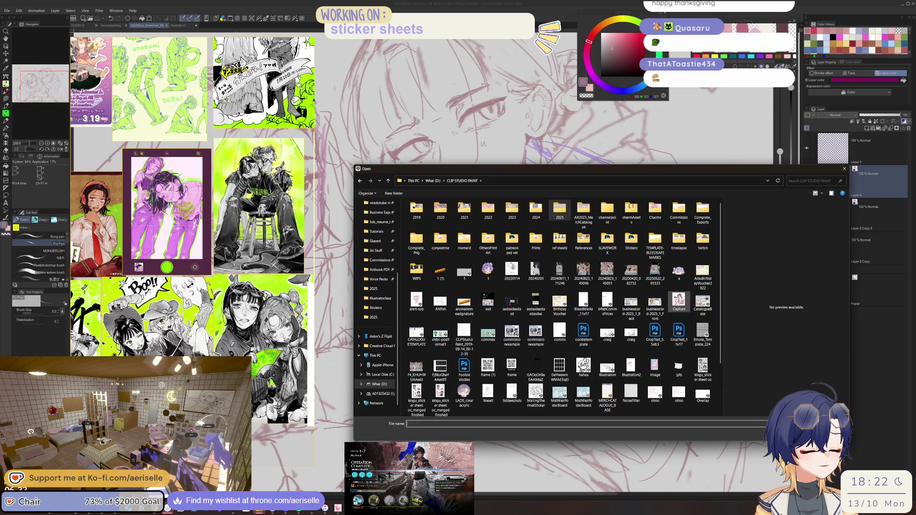
pyautogui.scroll(-2, 719, 324)
pyautogui.moveTo(719, 323); pyautogui.dragTo(718, 340)
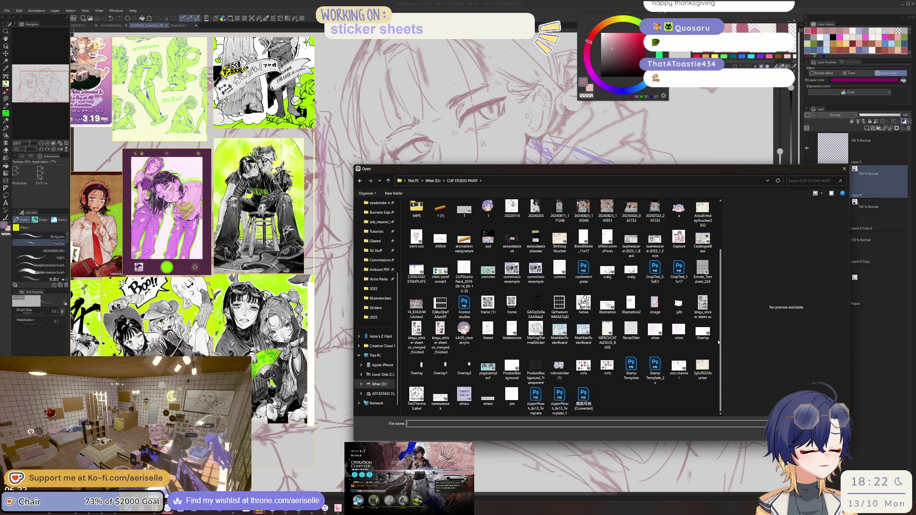
pyautogui.scroll(3, 719, 342)
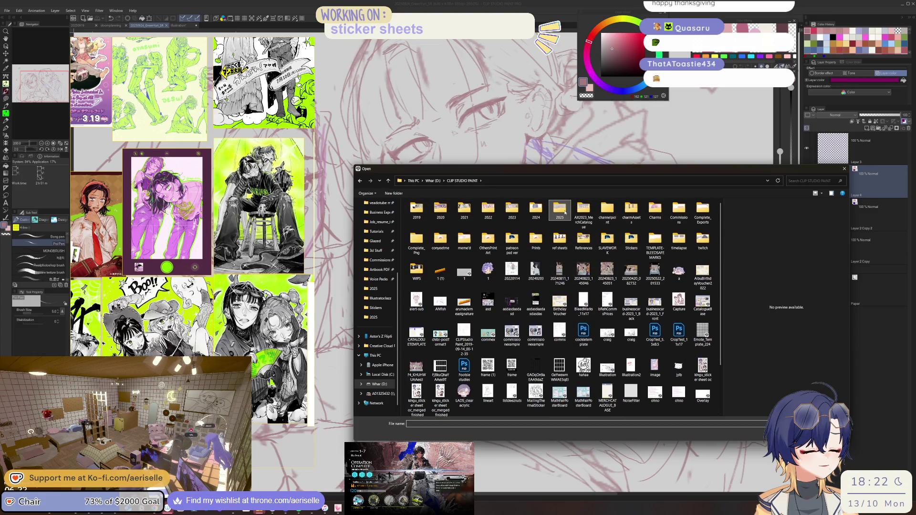
pyautogui.doubleClick(559, 210)
# - Open LADS_Rafayel_StickerSheet from the 2025 folder and zoom out to see the whole sheet
pyautogui.scroll(-3, 722, 252)
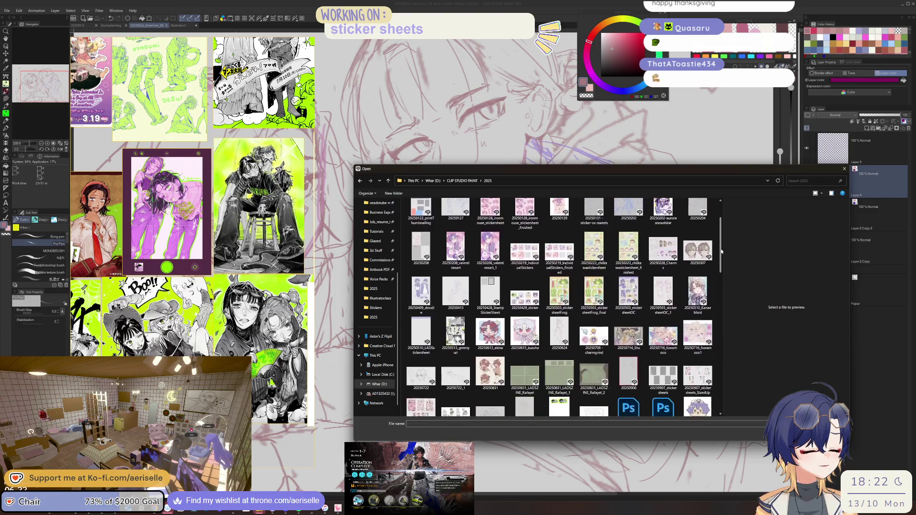
pyautogui.moveTo(721, 252); pyautogui.dragTo(726, 348)
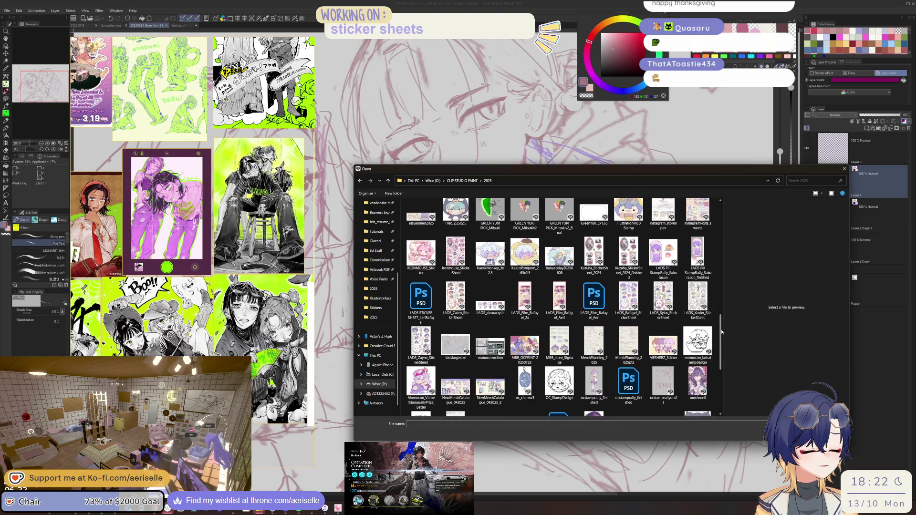
pyautogui.scroll(-1, 722, 342)
pyautogui.moveTo(722, 342); pyautogui.dragTo(721, 352)
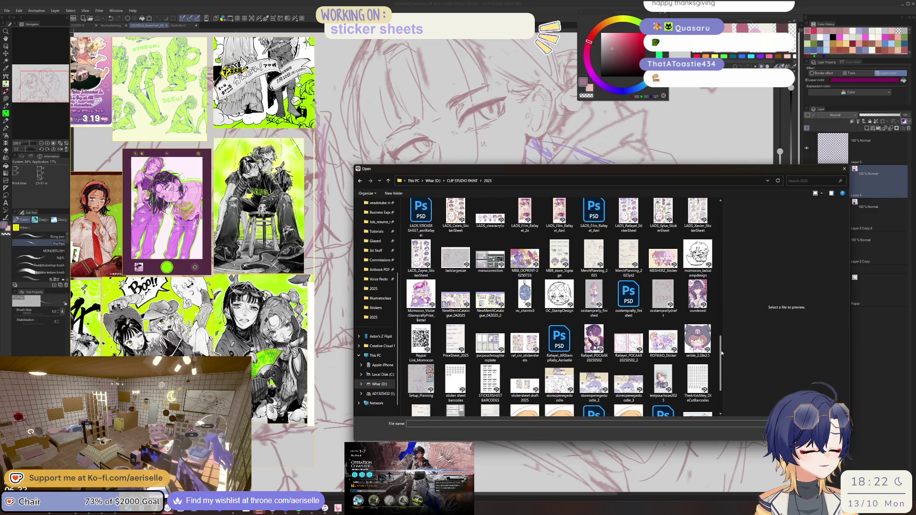
pyautogui.moveTo(722, 353); pyautogui.dragTo(721, 372)
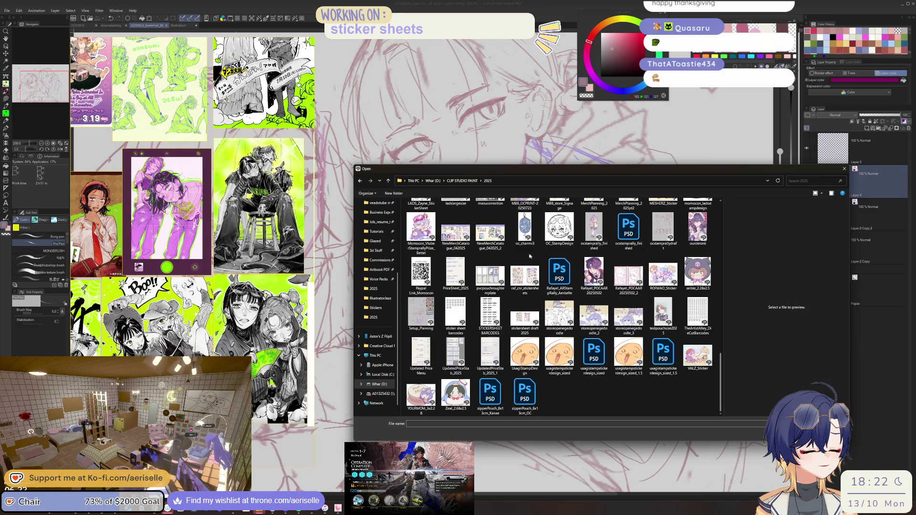
pyautogui.scroll(5, 541, 270)
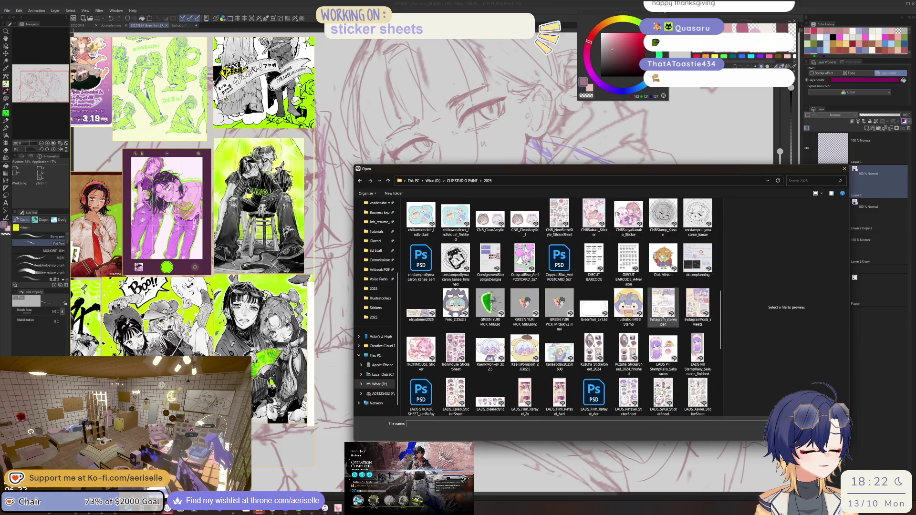
pyautogui.scroll(-2, 719, 321)
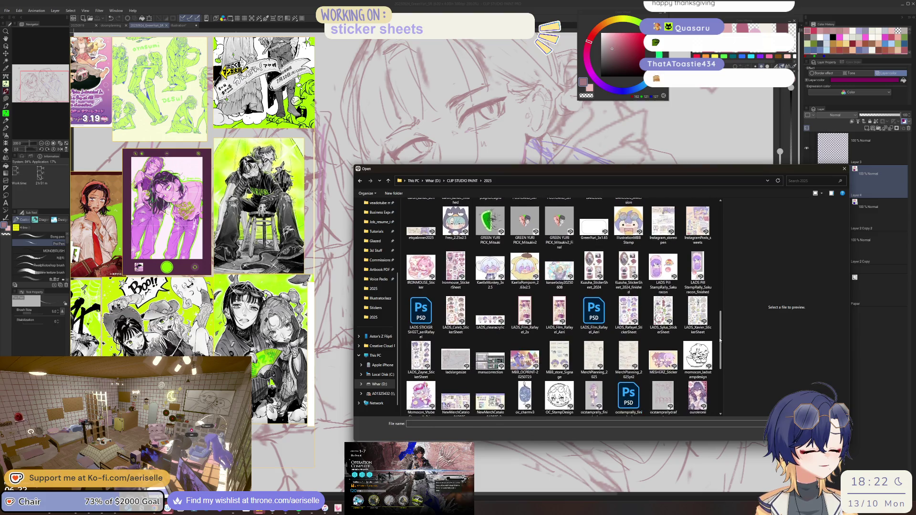
pyautogui.click(628, 315)
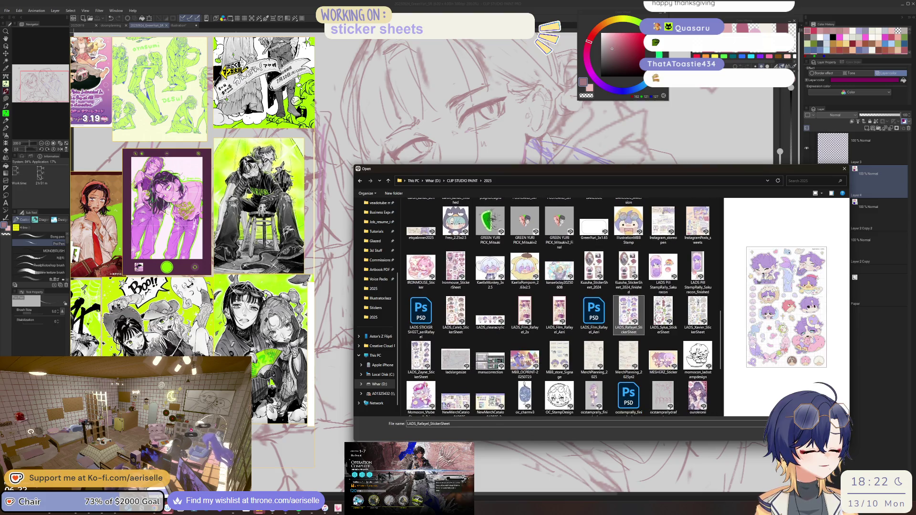
pyautogui.doubleClick(628, 314)
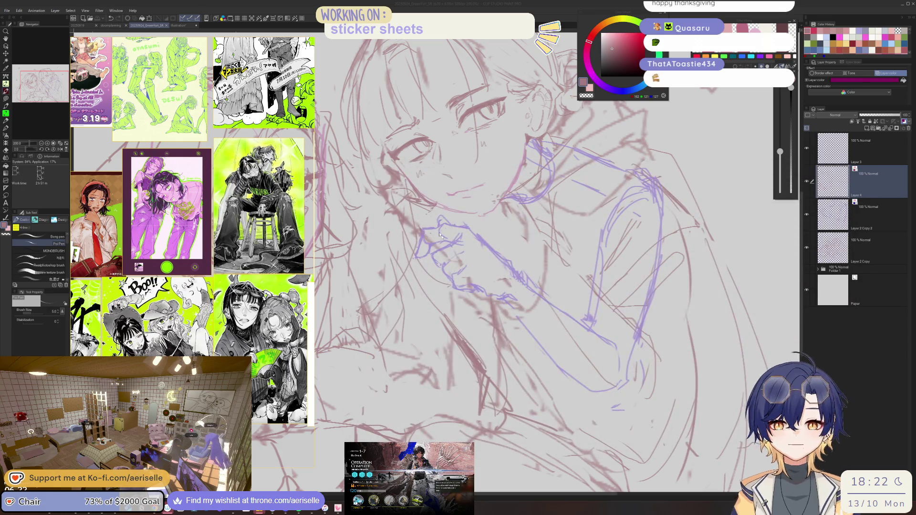
pyautogui.hotkey('ctrl', '-')
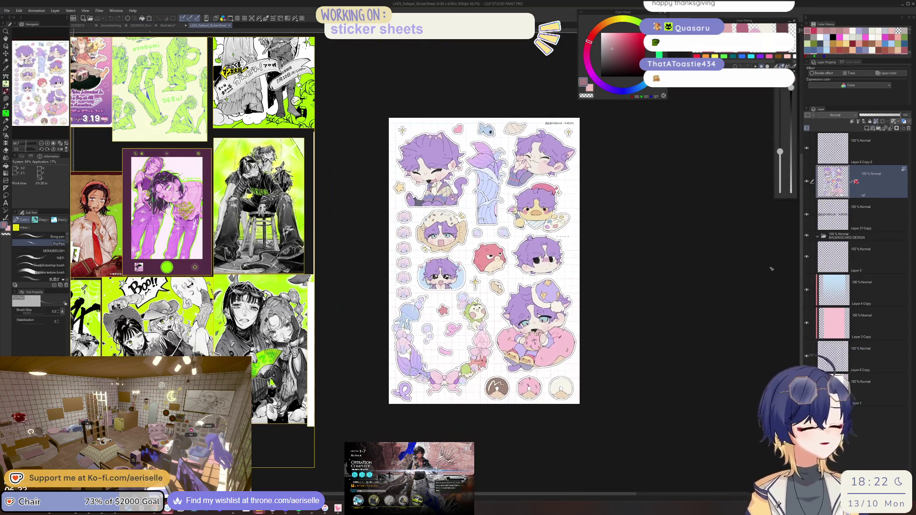
# - Hide and reshow the sticker artwork layer, then bring up the Open dialog again
pyautogui.click(808, 182)
pyautogui.click(807, 182)
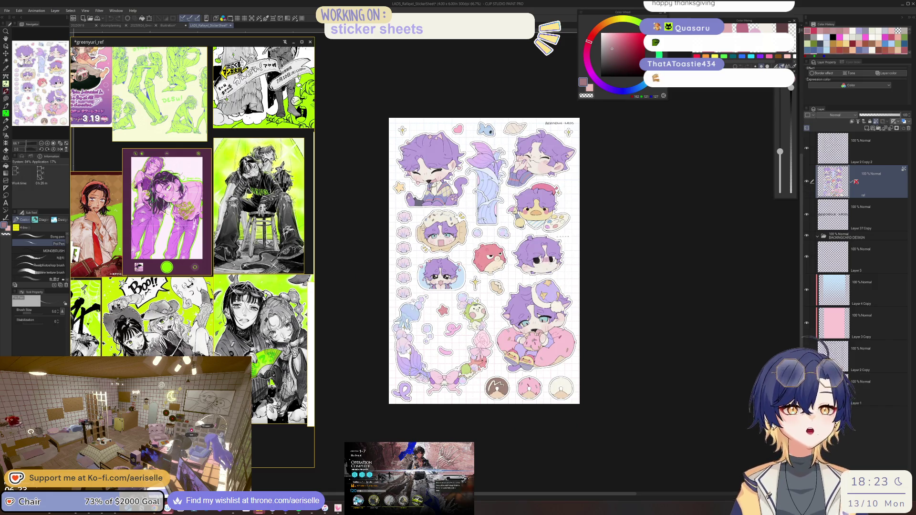
pyautogui.click(7, 11)
pyautogui.click(18, 37)
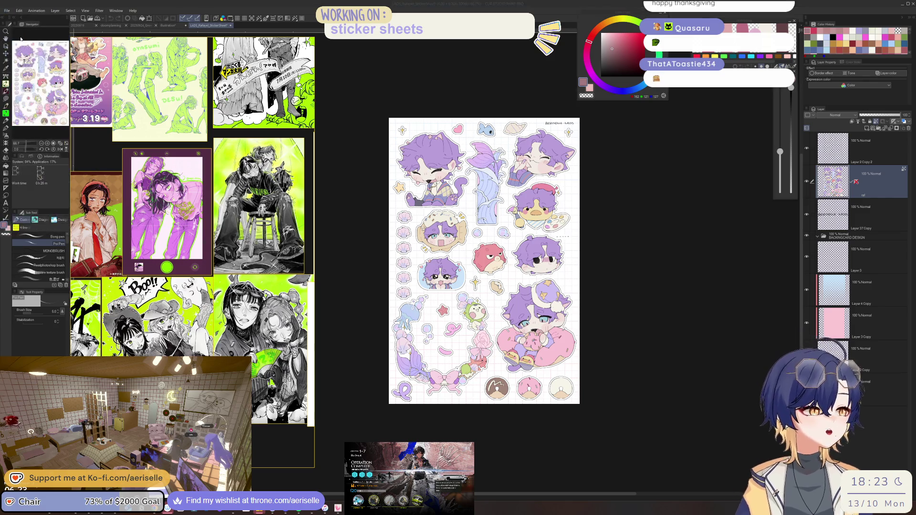
# - Locate and select the 20250907_stickersheets_SizedUp_cutlinesetc file in the 2025 folder
pyautogui.moveTo(635, 169); pyautogui.dragTo(630, 167)
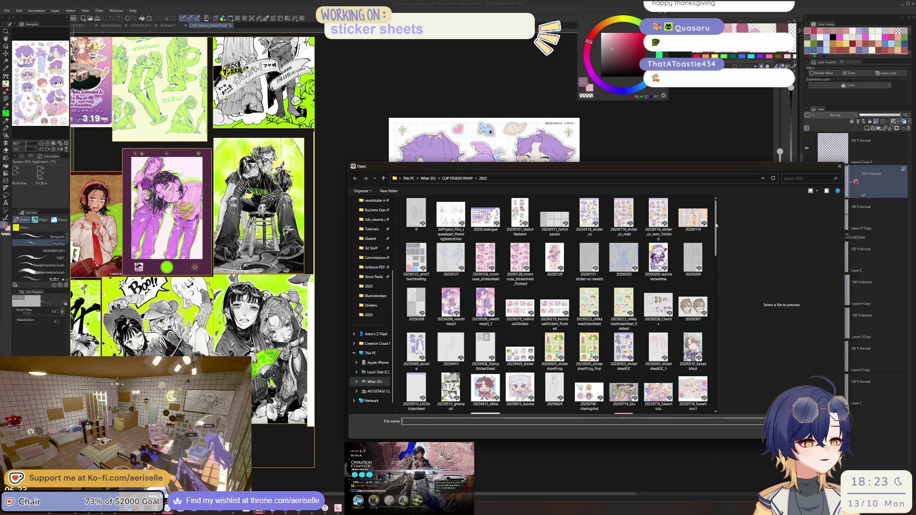
pyautogui.scroll(-2, 718, 247)
pyautogui.moveTo(717, 248); pyautogui.dragTo(719, 259)
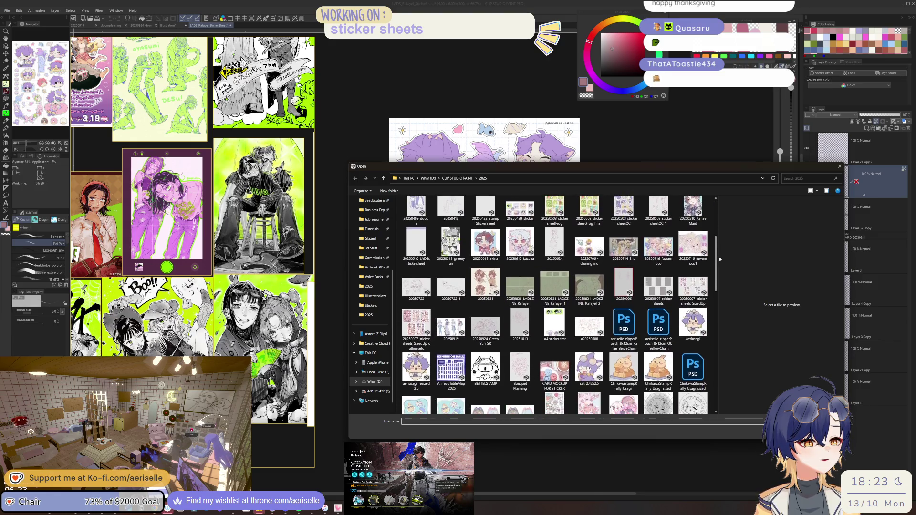
pyautogui.click(415, 322)
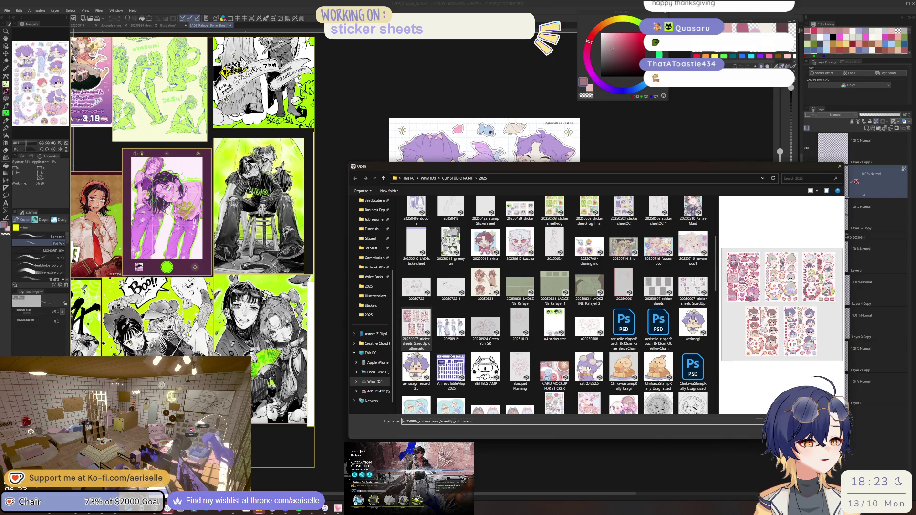
pyautogui.scroll(-3, 714, 298)
pyautogui.moveTo(714, 298)
pyautogui.mouseDown()
pyautogui.moveTo(721, 362)
pyautogui.moveTo(754, 410)
pyautogui.mouseUp()
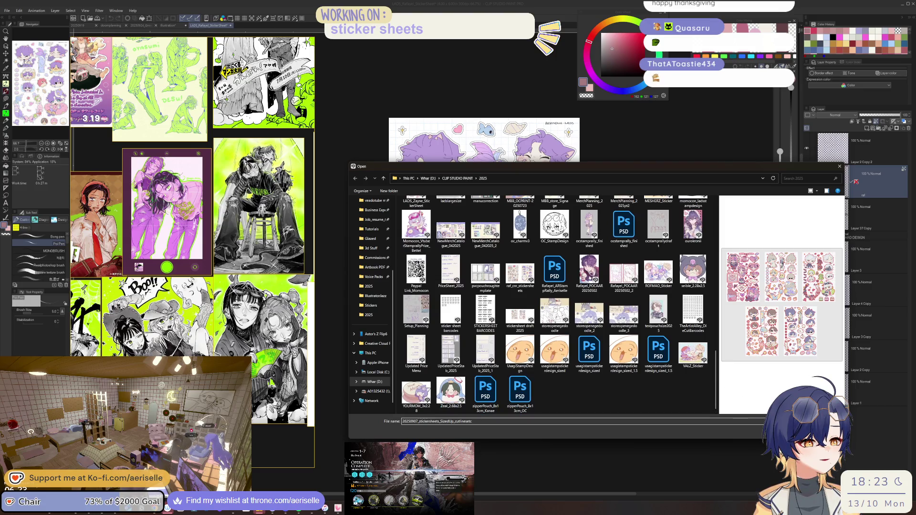
pyautogui.press('Escape')
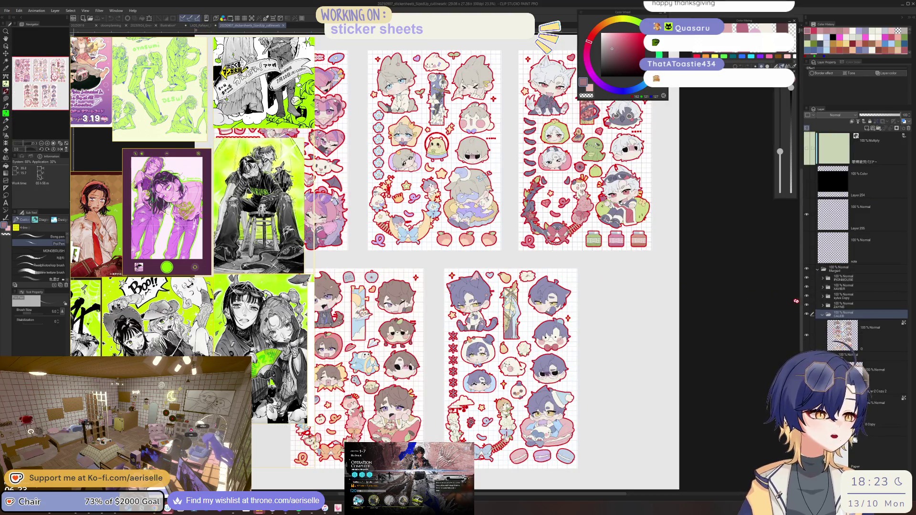
pyautogui.click(849, 358)
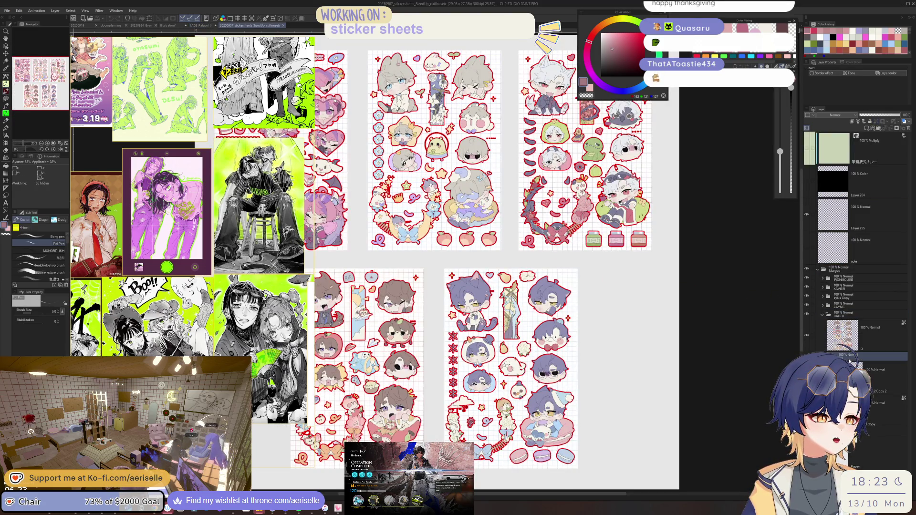
pyautogui.click(7, 10)
pyautogui.click(19, 18)
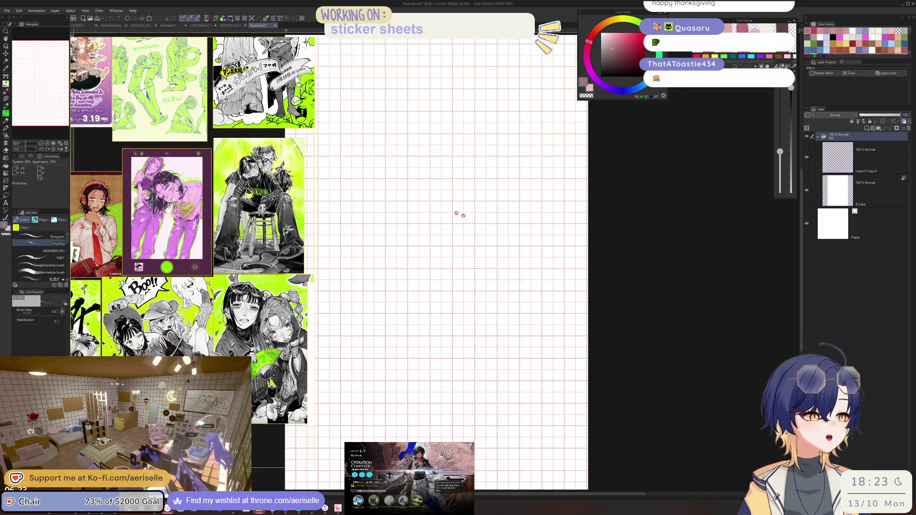
pyautogui.scroll(-2, 460, 214)
pyautogui.scroll(3, 459, 214)
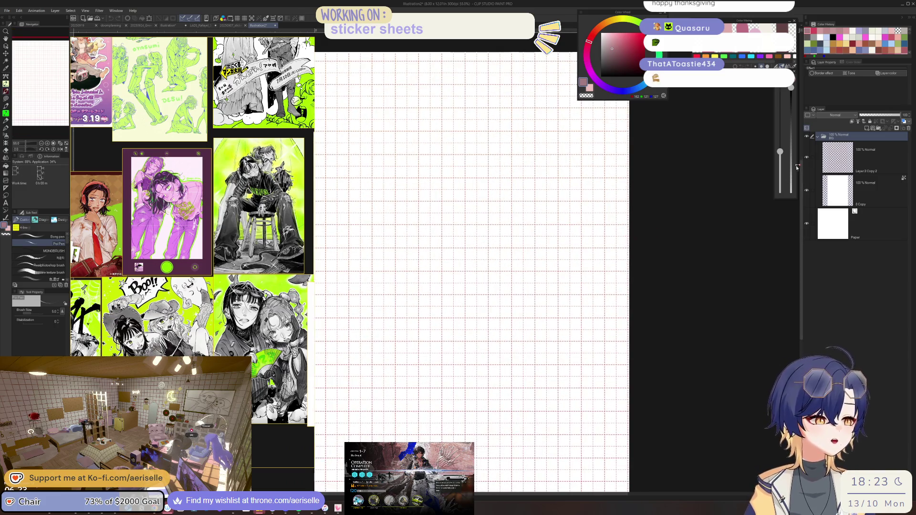
pyautogui.click(806, 159)
pyautogui.click(807, 158)
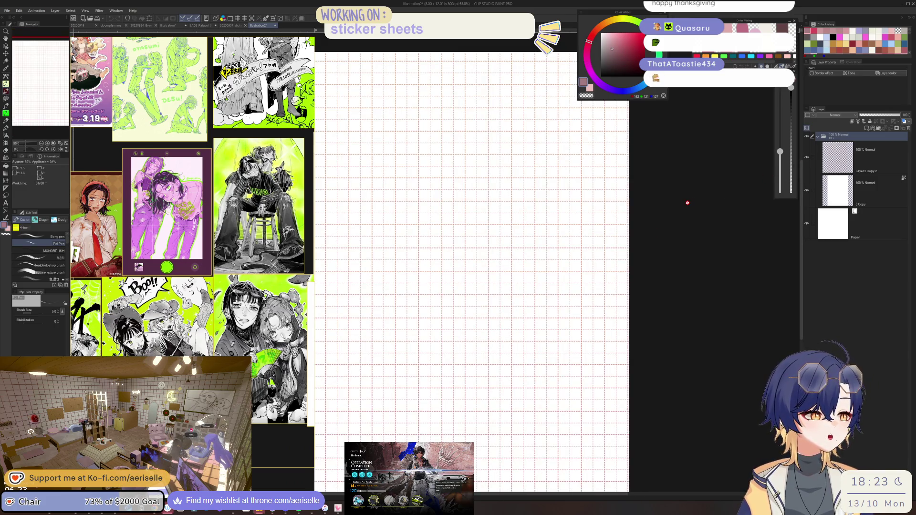
pyautogui.scroll(-2, 686, 203)
pyautogui.click(235, 26)
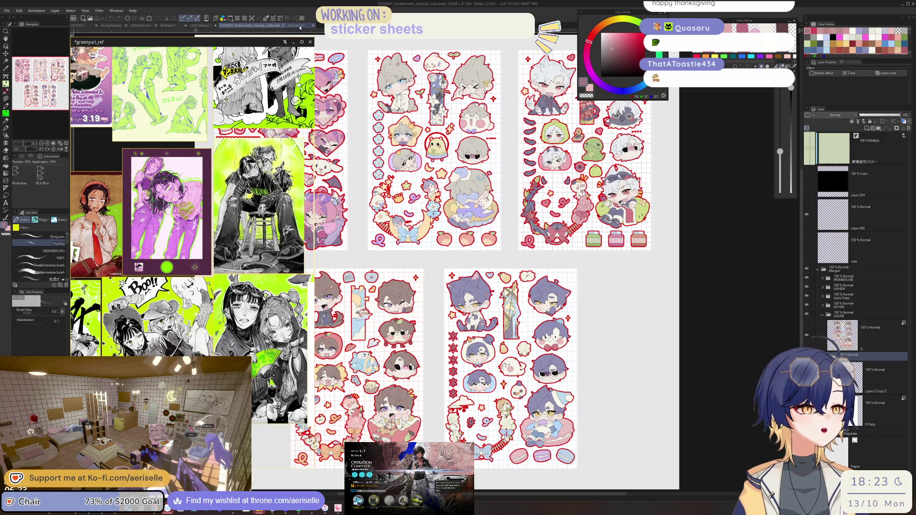
pyautogui.click(300, 28)
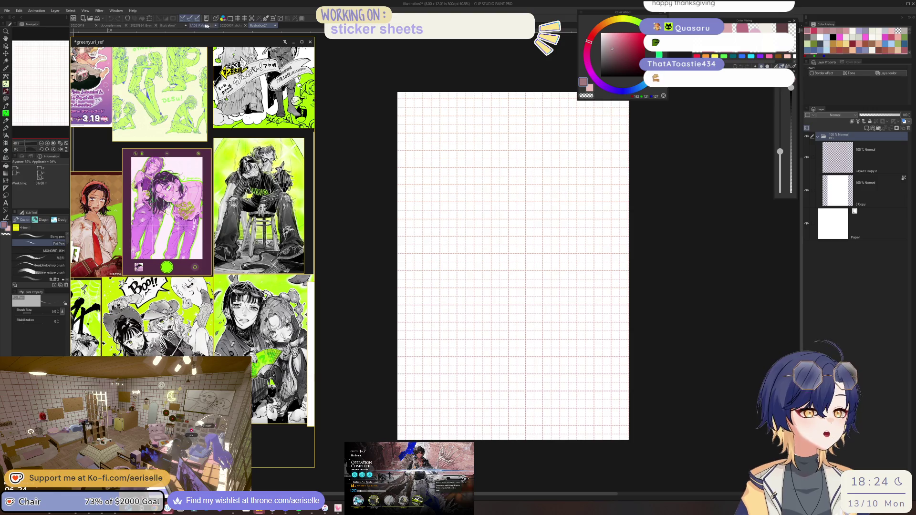
# - Check ZAYNE's BG subfolder in the sticker sheets, then rename the blank sheet's BG folder 'Calib'
pyautogui.click(248, 25)
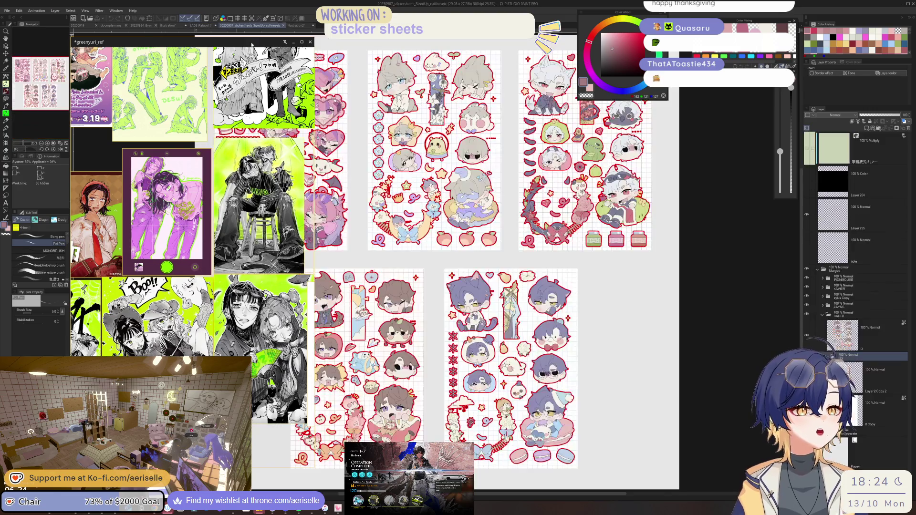
pyautogui.click(822, 315)
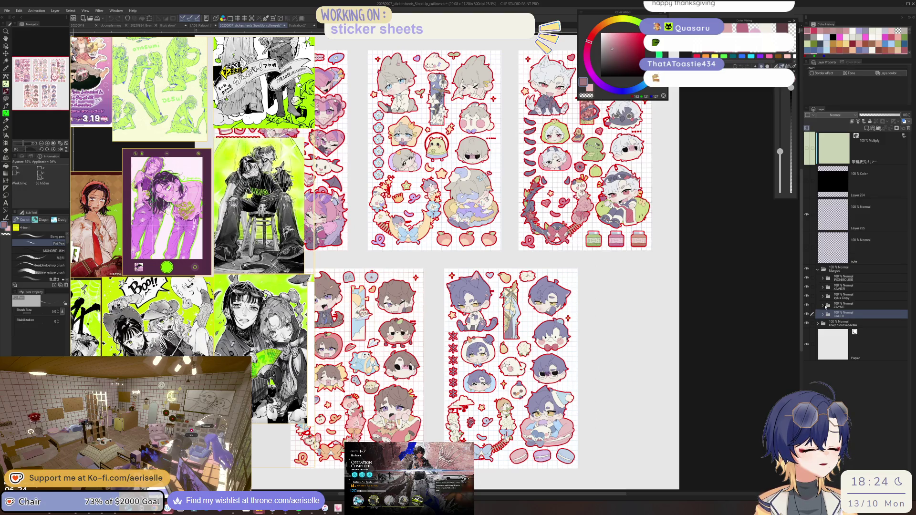
pyautogui.click(825, 307)
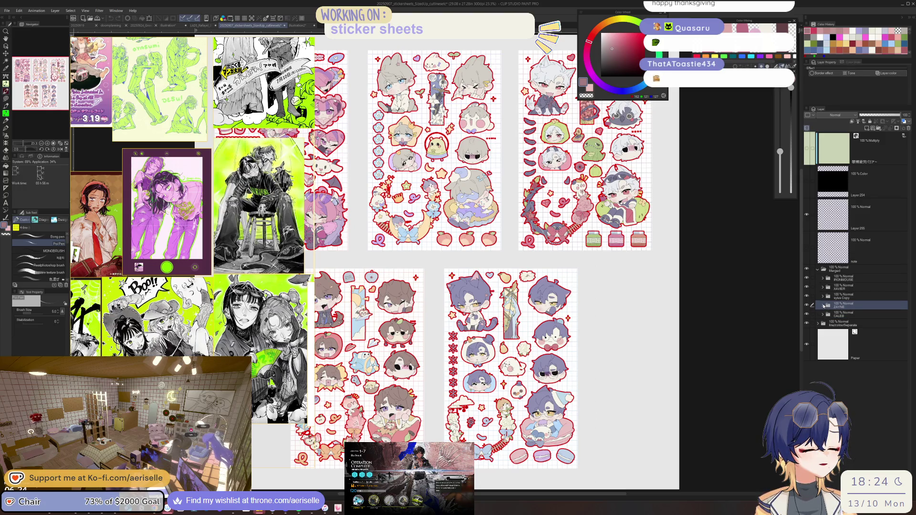
pyautogui.click(822, 305)
pyautogui.click(840, 349)
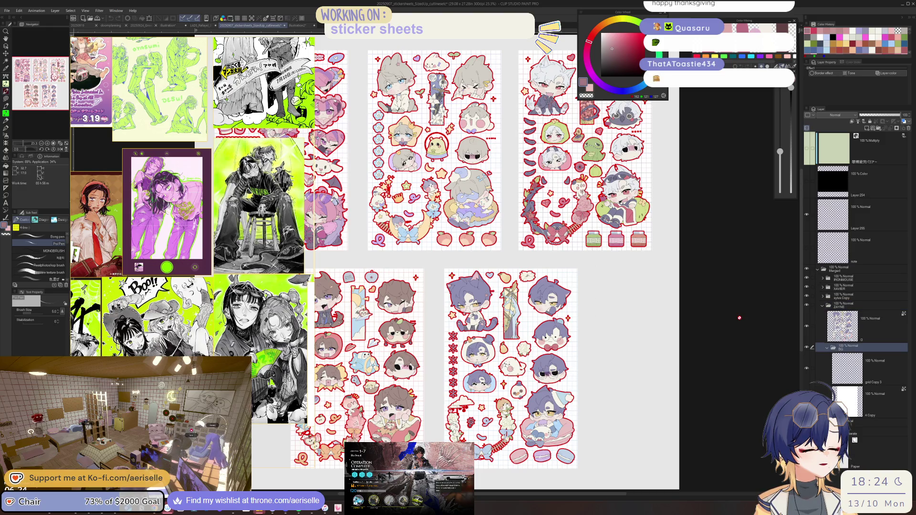
pyautogui.hotkey('ctrl', 'Tab')
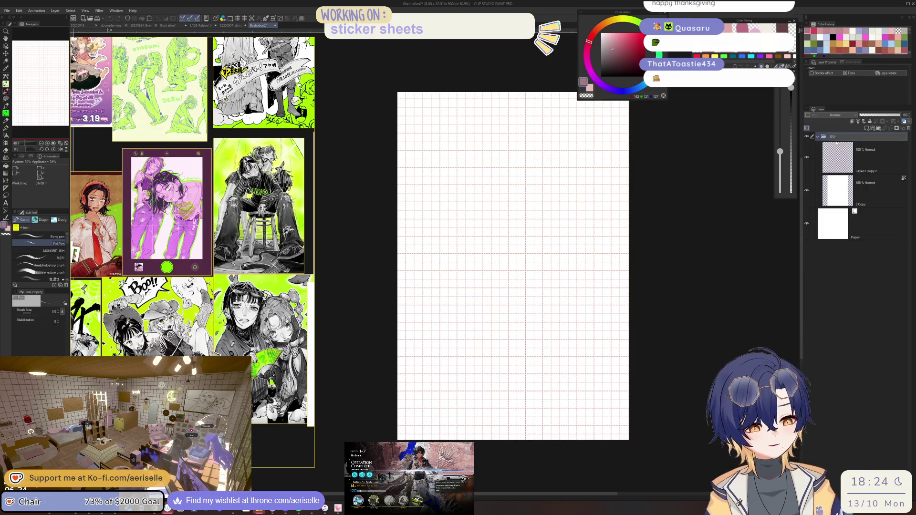
pyautogui.write('Calib')
pyautogui.press('Return')
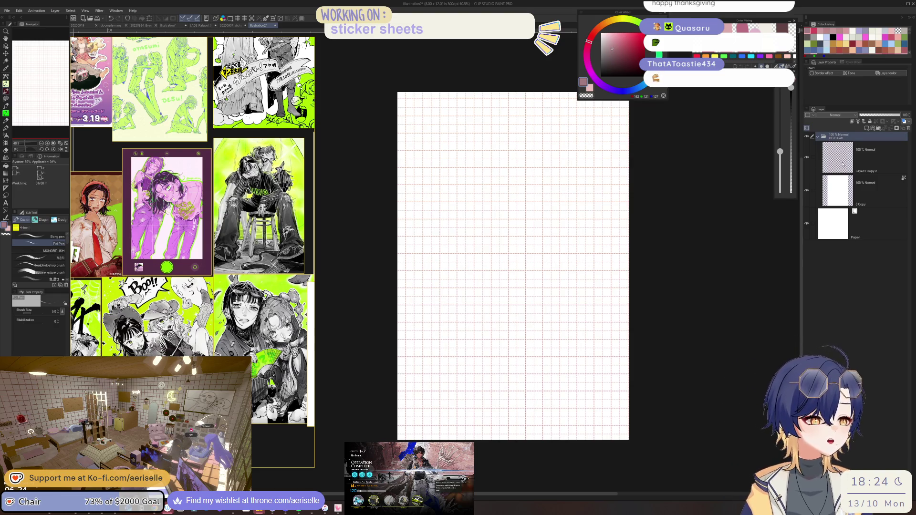
# - Paste a duplicate of the BG grid folder and rename it 'BG-Syl'
pyautogui.hotkey('ctrl', 'v')
pyautogui.doubleClick(853, 136)
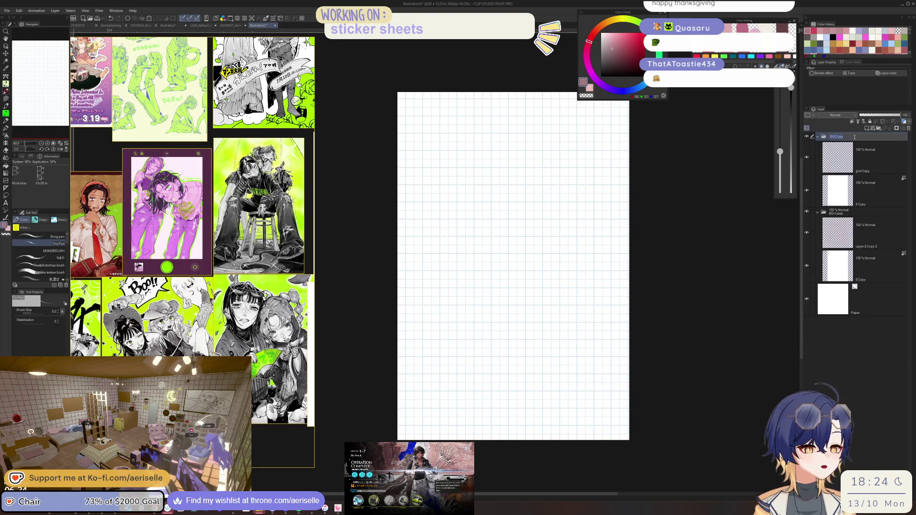
pyautogui.write('BG-Sy')
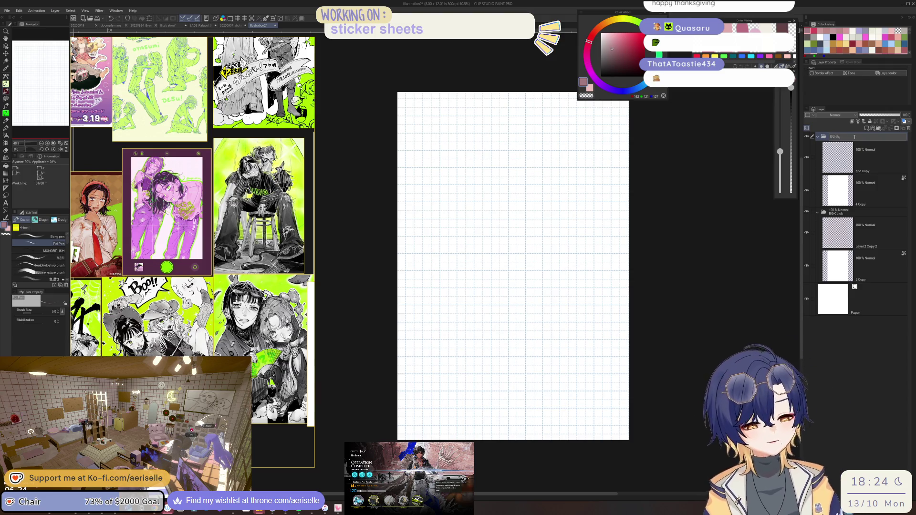
pyautogui.write('l')
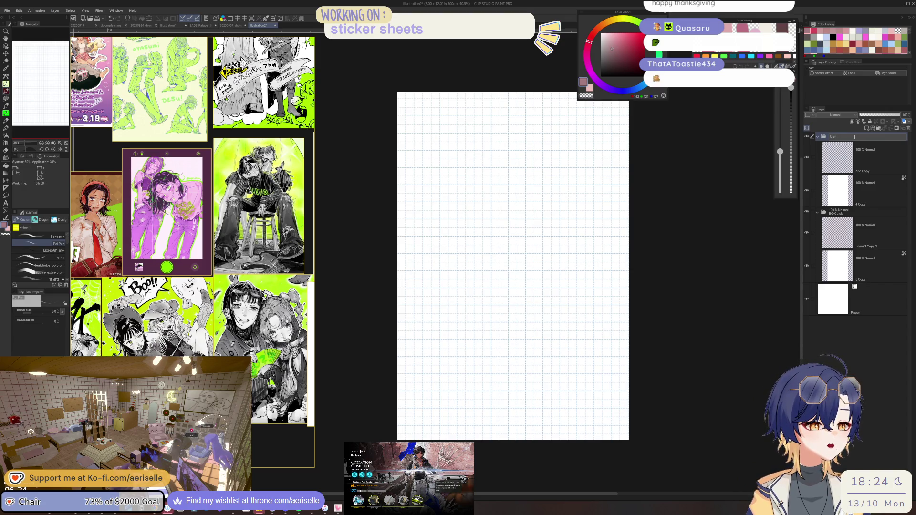
pyautogui.press('Return')
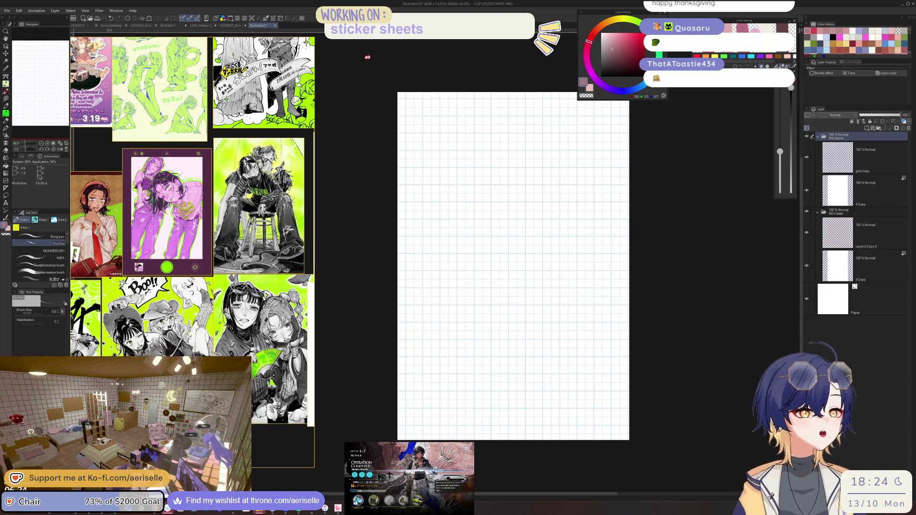
# - After checking the sylus Copy BG folder, paste another BG grid copy and rename it for Sylus
pyautogui.click(231, 25)
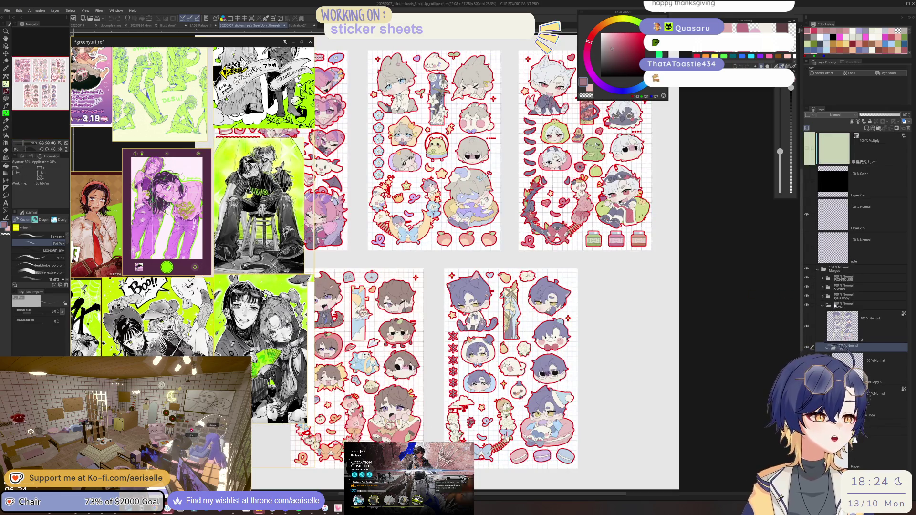
pyautogui.click(822, 305)
pyautogui.click(839, 299)
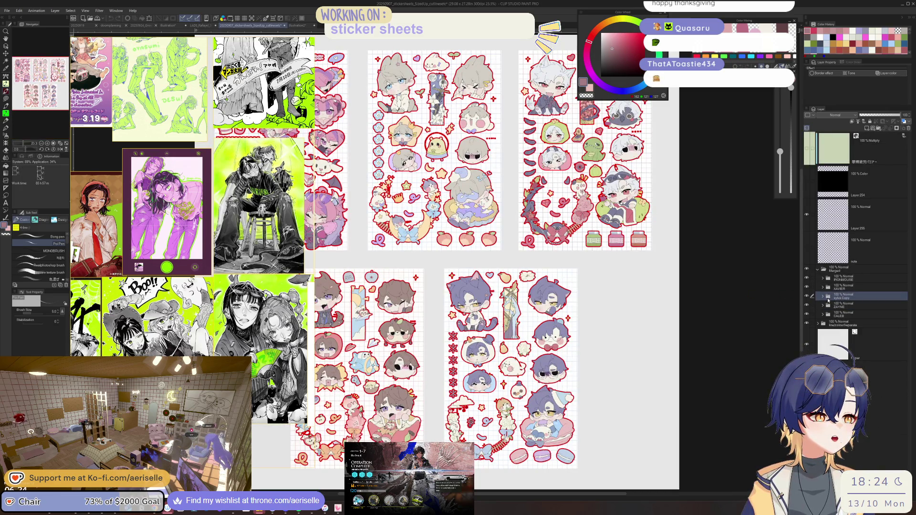
pyautogui.click(821, 298)
pyautogui.click(840, 337)
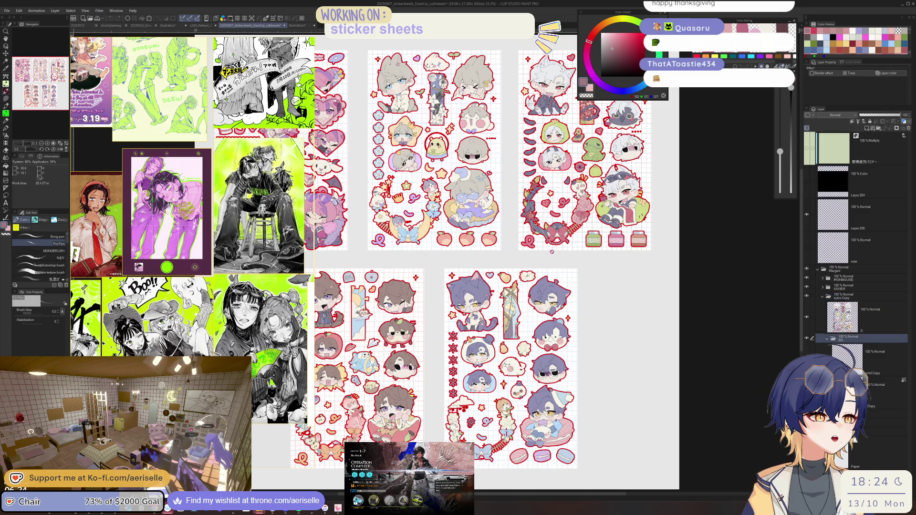
pyautogui.click(298, 25)
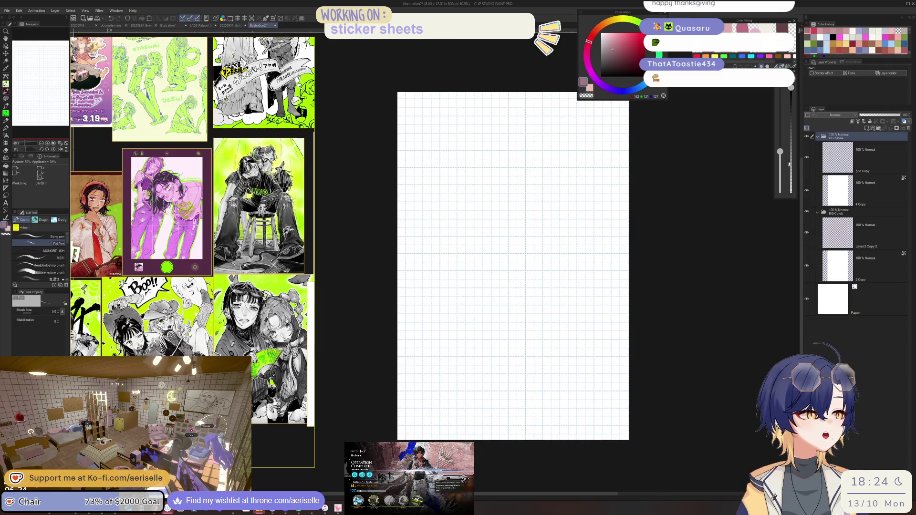
pyautogui.hotkey('ctrl', 'v')
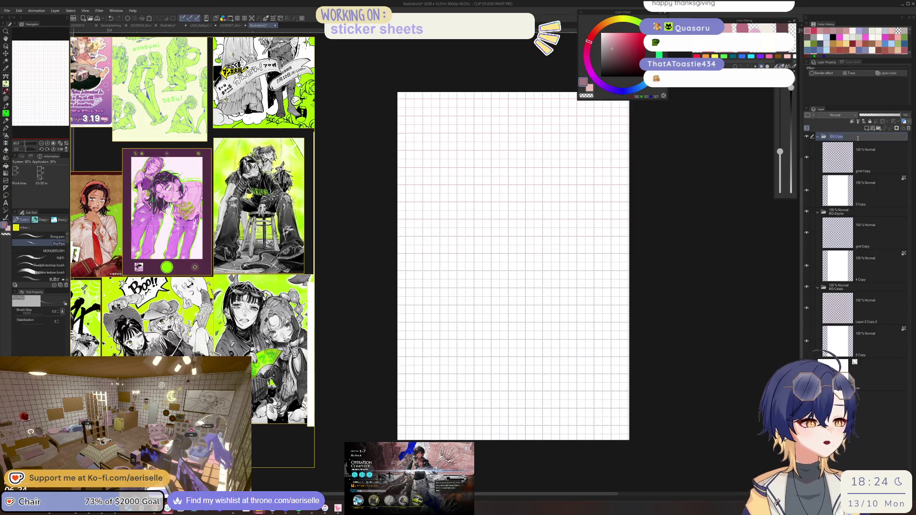
pyautogui.write('BG-Sylus')
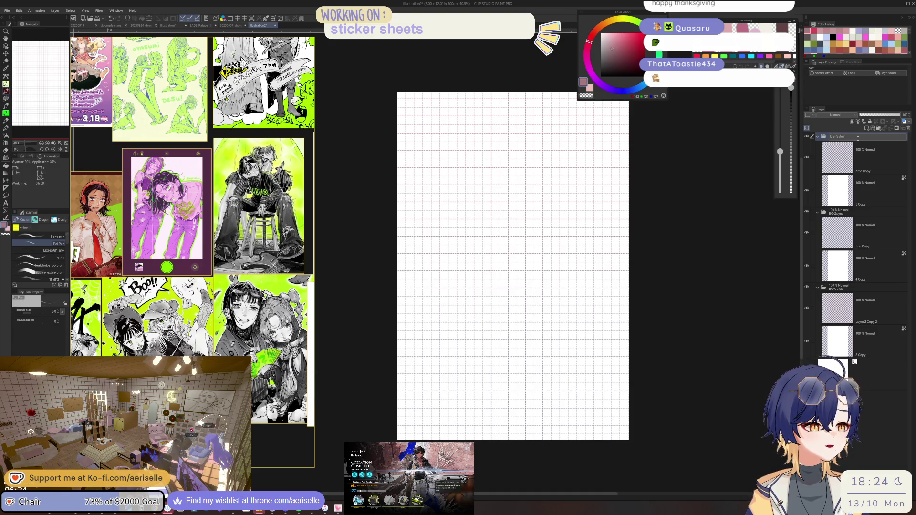
pyautogui.press('Return')
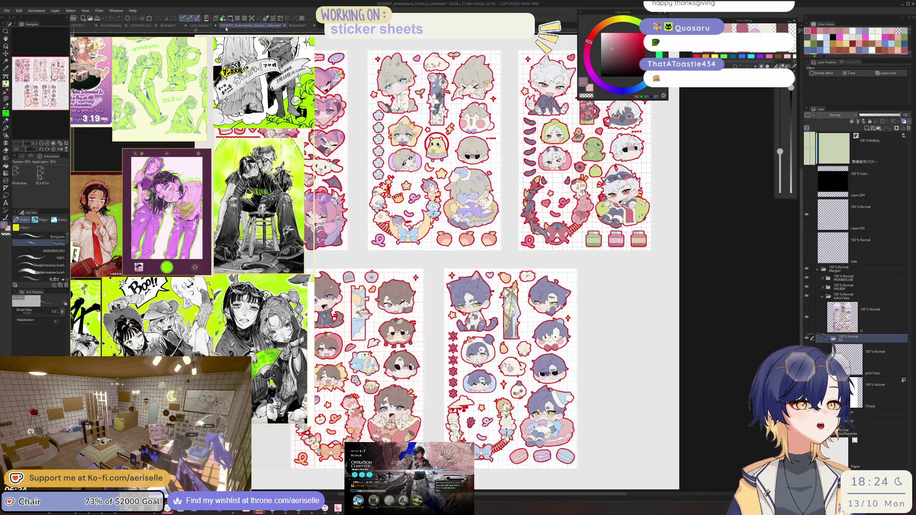
# - Inspect the XAVIER folder's BG and grid layers, then add a new empty folder to the blank sheet
pyautogui.click(233, 26)
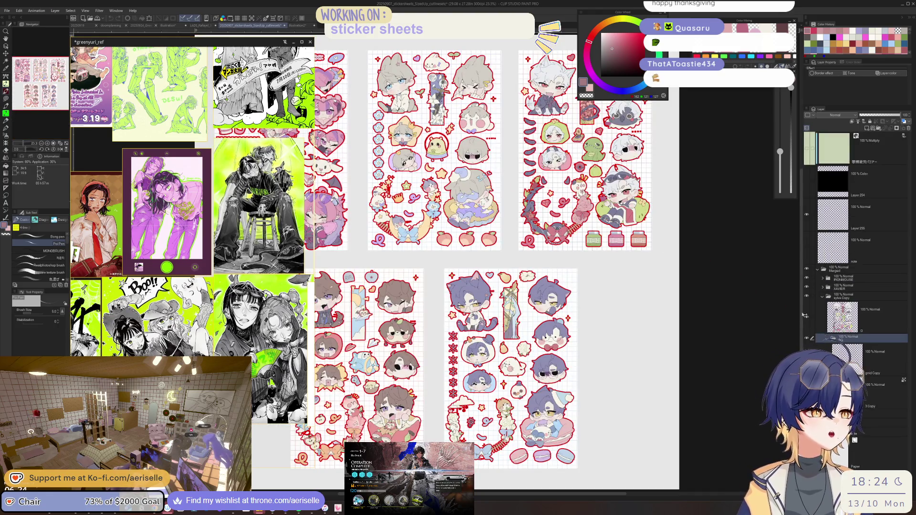
pyautogui.click(822, 299)
pyautogui.click(823, 288)
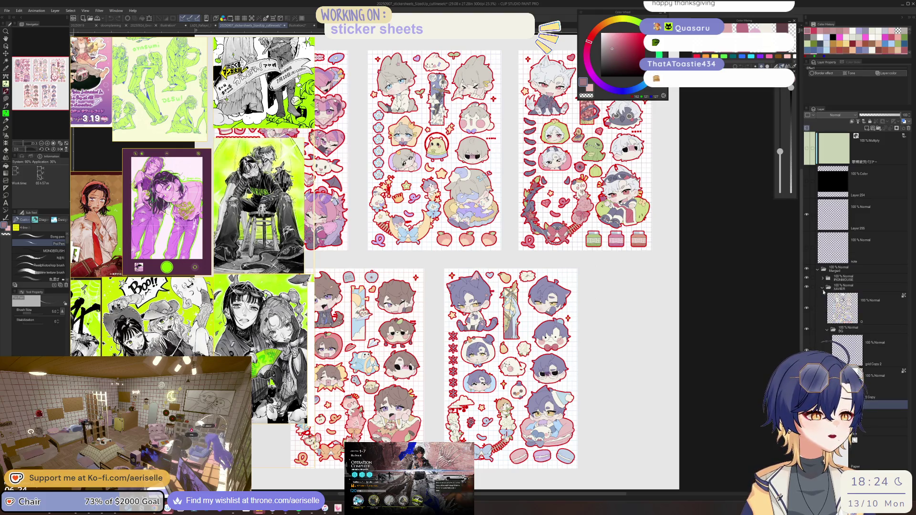
pyautogui.click(878, 351)
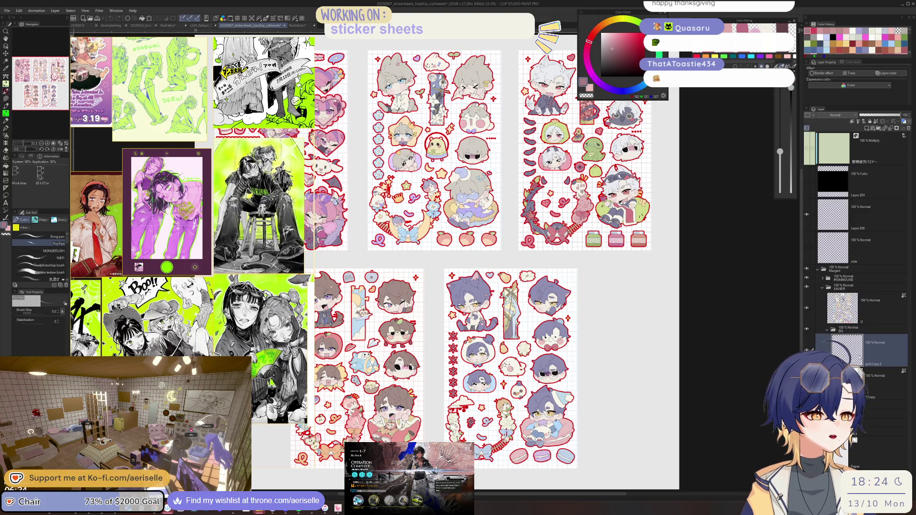
pyautogui.click(868, 333)
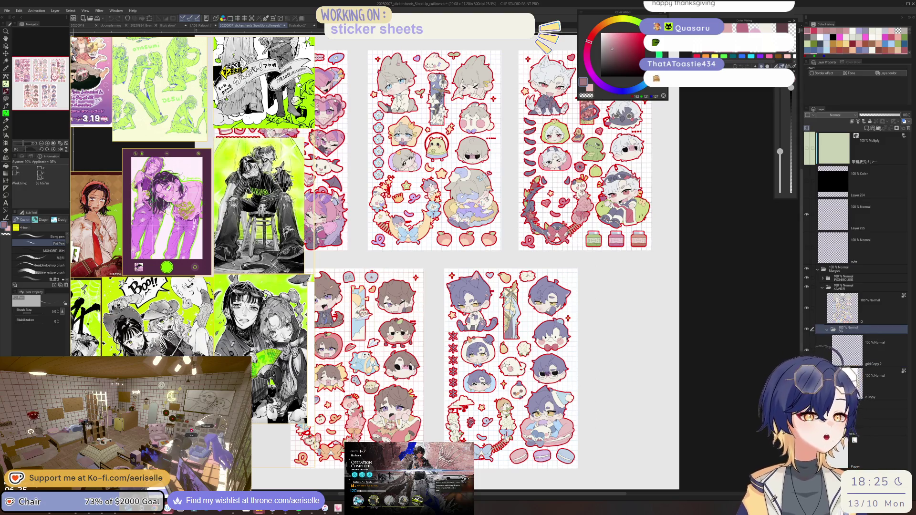
pyautogui.click(300, 27)
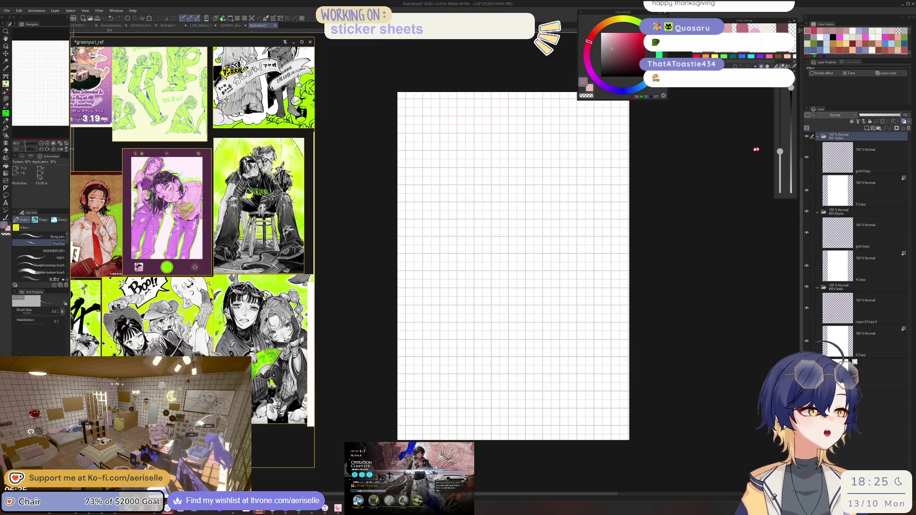
pyautogui.click(878, 129)
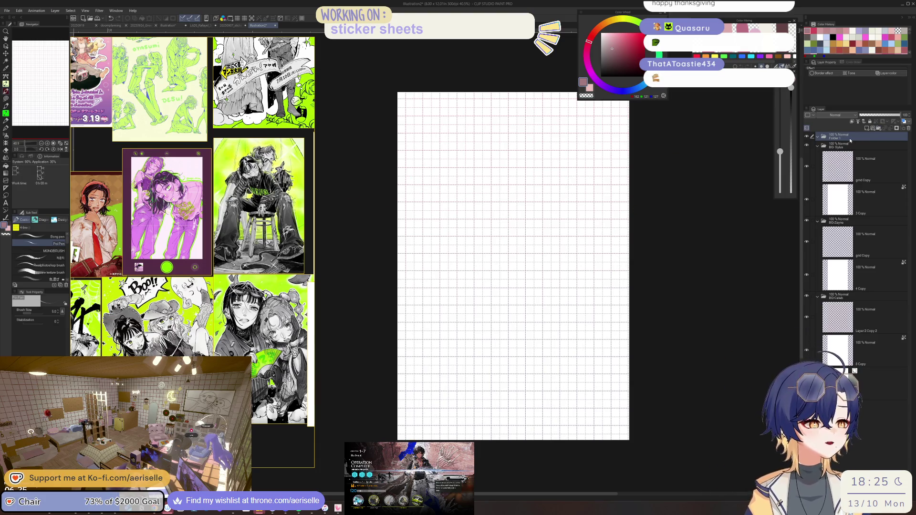
pyautogui.hotkey('ctrl', 'v')
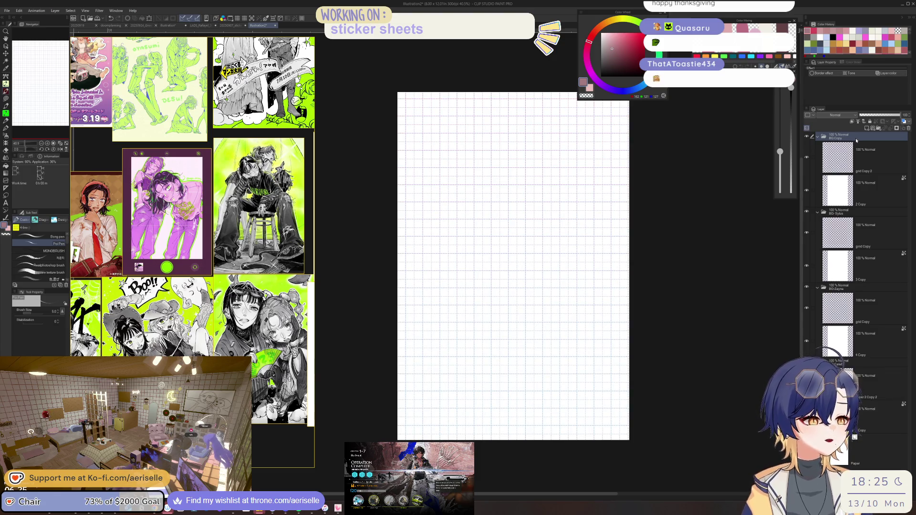
pyautogui.doubleClick(840, 137)
pyautogui.write('Xaiver')
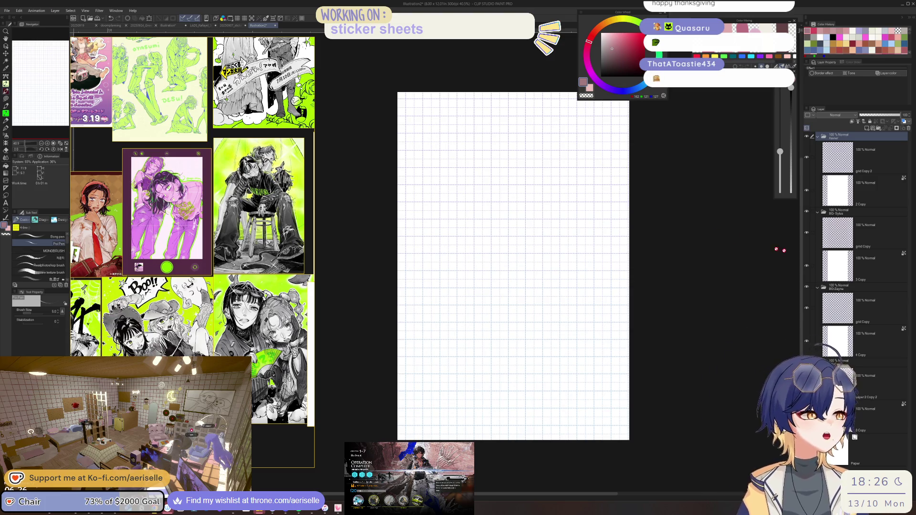
pyautogui.click(231, 25)
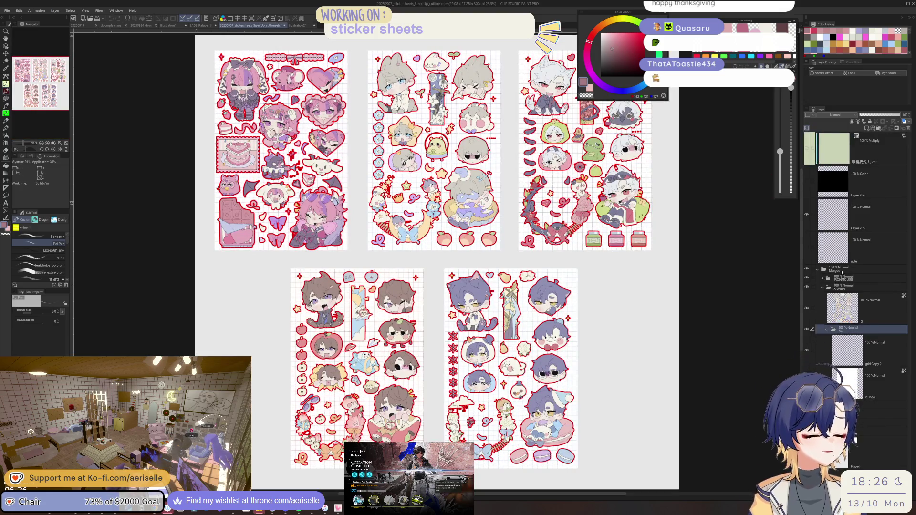
# - Copy the IRONMOUSE BG folder, paste it into the blank canvas, and align its grid
pyautogui.click(822, 279)
pyautogui.scroll(-2, 867, 268)
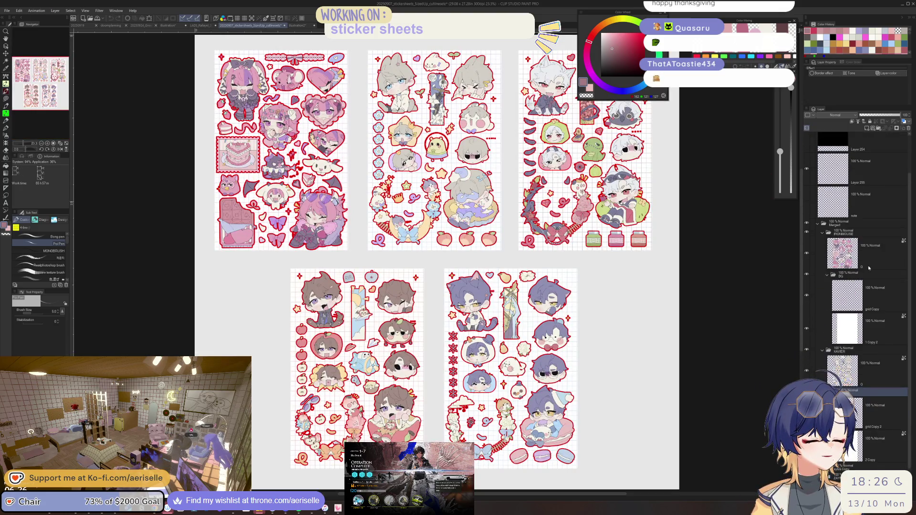
pyautogui.click(882, 276)
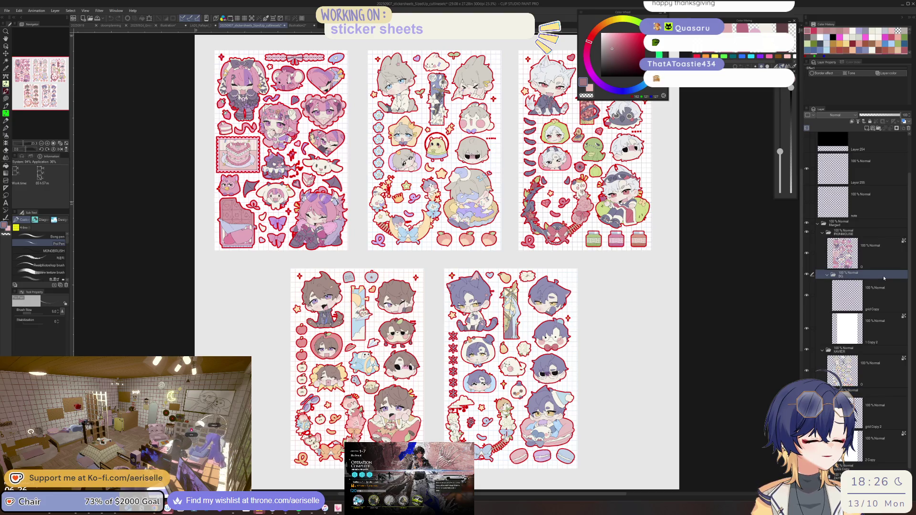
pyautogui.click(882, 293)
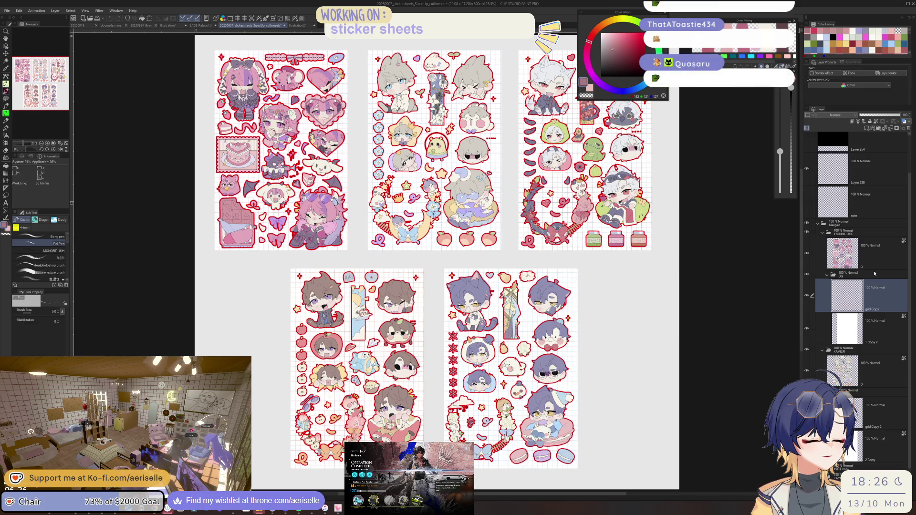
pyautogui.click(873, 276)
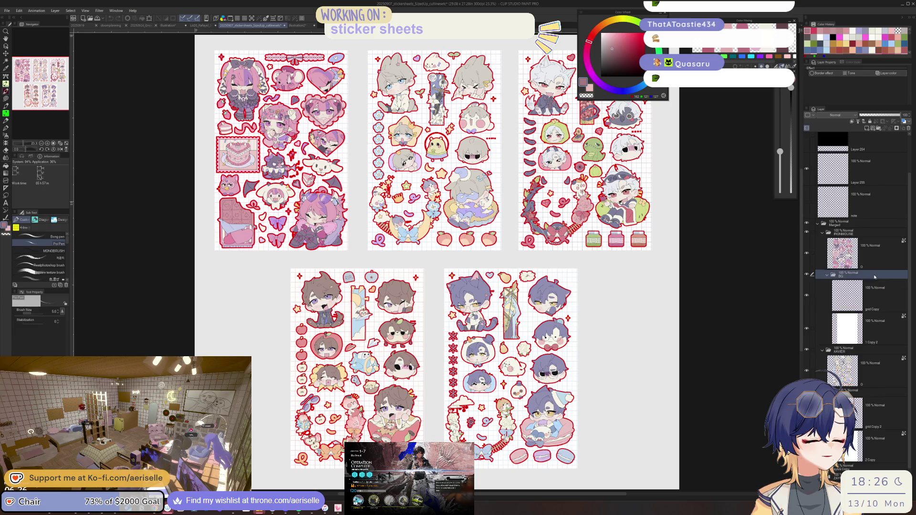
pyautogui.click(302, 27)
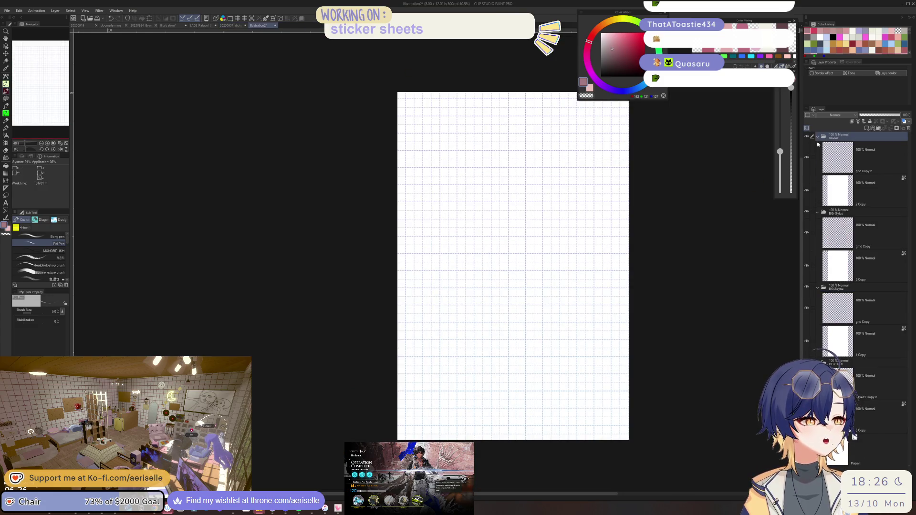
pyautogui.hotkey('ctrl', 'v')
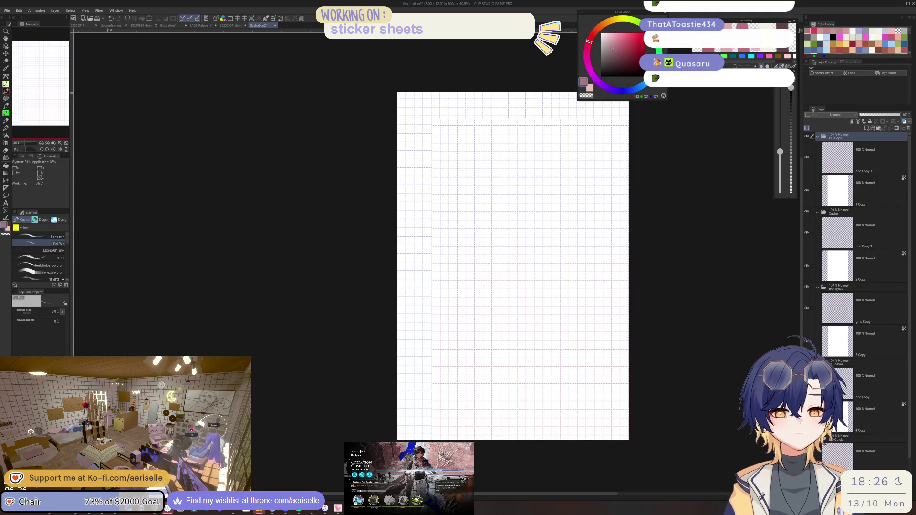
pyautogui.moveTo(477, 262); pyautogui.dragTo(442, 262)
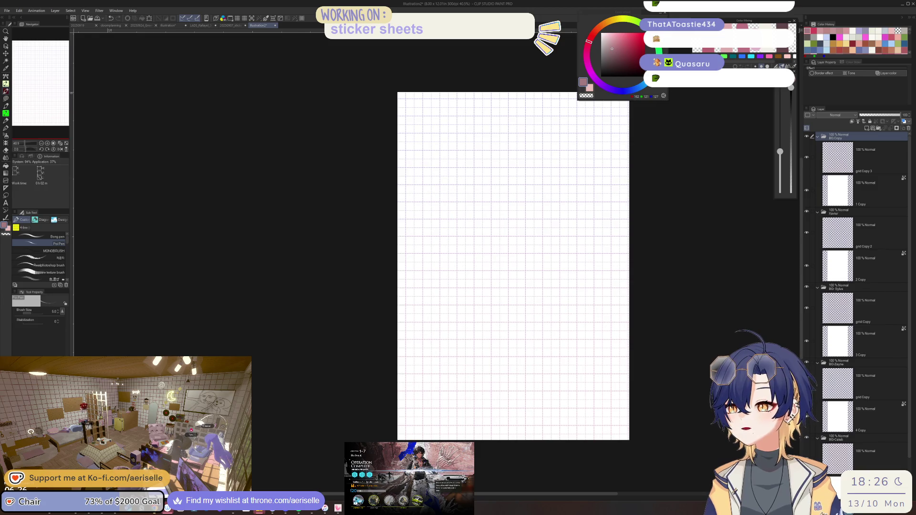
# - Bring up the Open file dialog and shift it further left
pyautogui.click(7, 10)
pyautogui.click(19, 38)
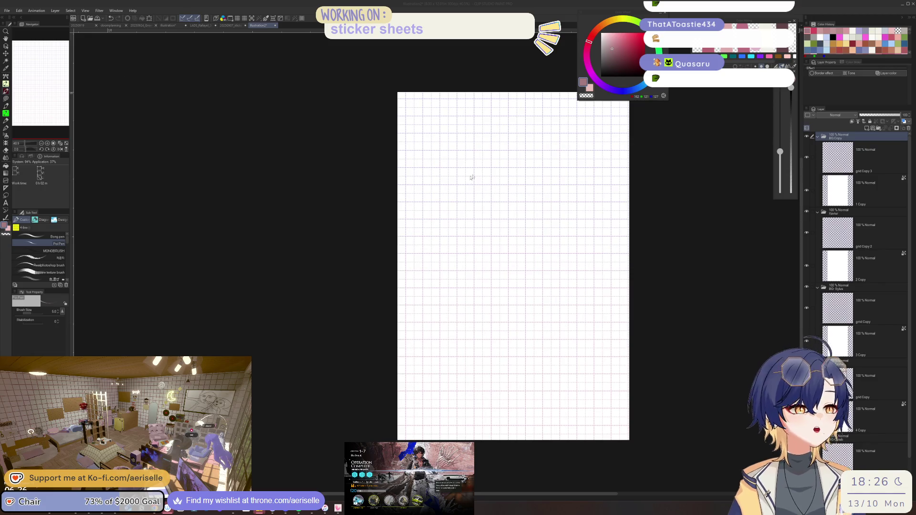
pyautogui.moveTo(500, 166); pyautogui.dragTo(437, 169)
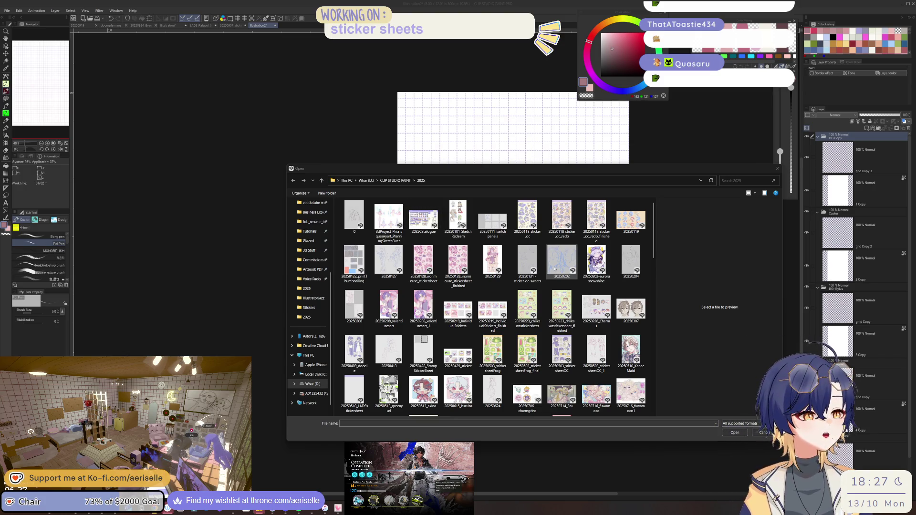
# - Scroll the file list and preview the CNR_NewRetroStyle and LADS_Rafayel sticker sheets
pyautogui.scroll(-3, 513, 294)
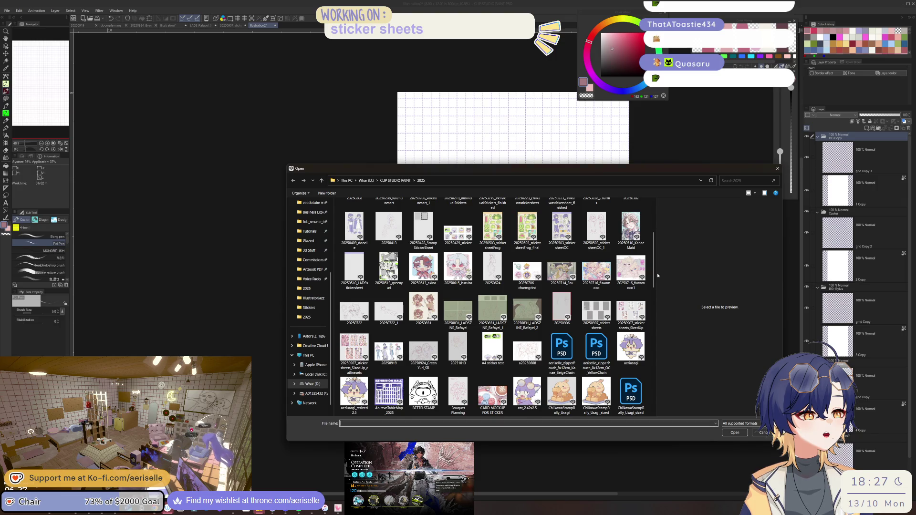
pyautogui.scroll(-2, 657, 275)
pyautogui.click(493, 350)
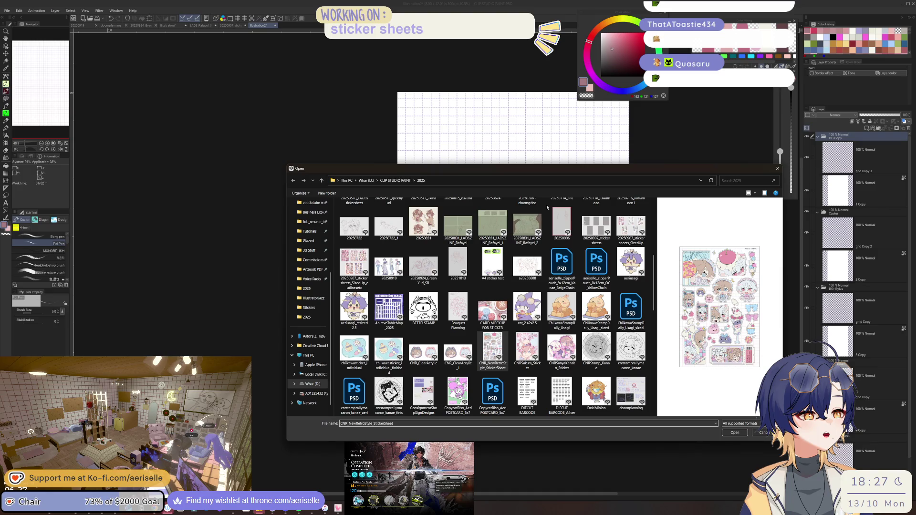
pyautogui.moveTo(572, 170); pyautogui.dragTo(530, 151)
pyautogui.scroll(-3, 610, 313)
pyautogui.moveTo(610, 313); pyautogui.dragTo(610, 316)
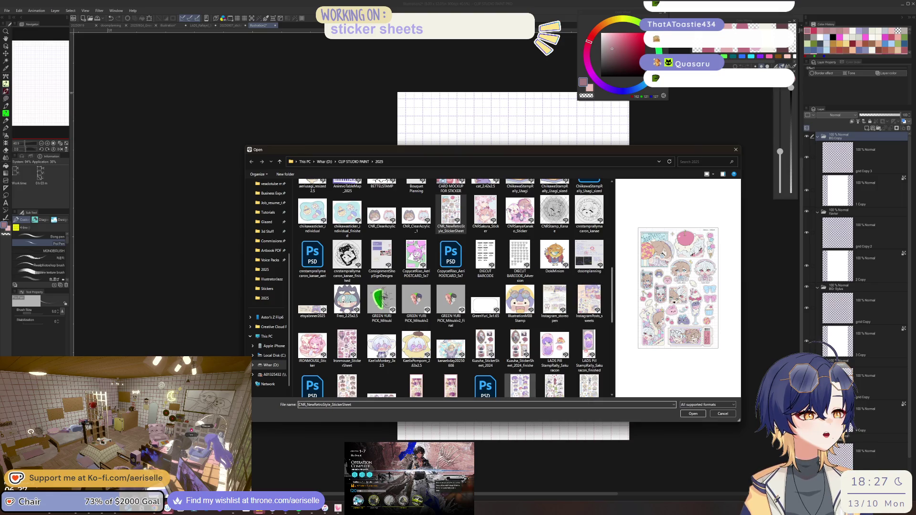
pyautogui.click(523, 384)
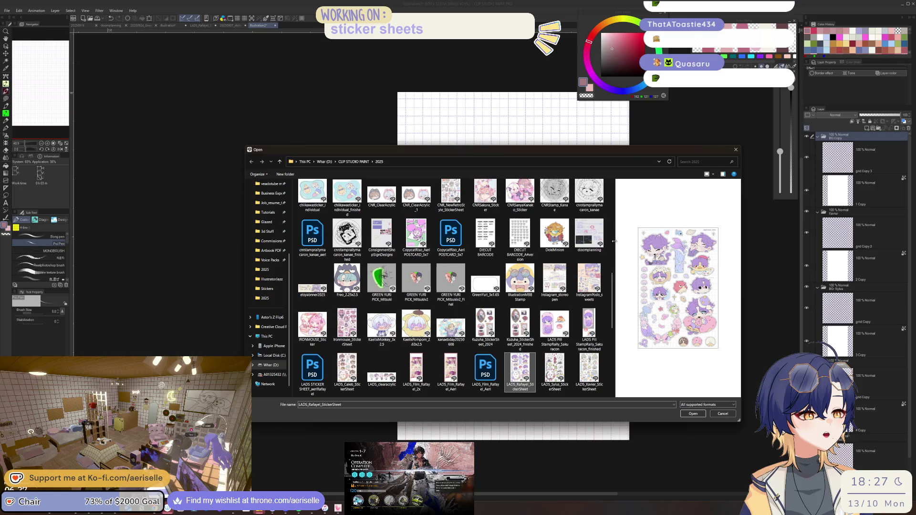
# - Move and enlarge the file browser, then open CNR_NewRetroStyle_StickerSheet
pyautogui.moveTo(593, 151); pyautogui.dragTo(475, 67)
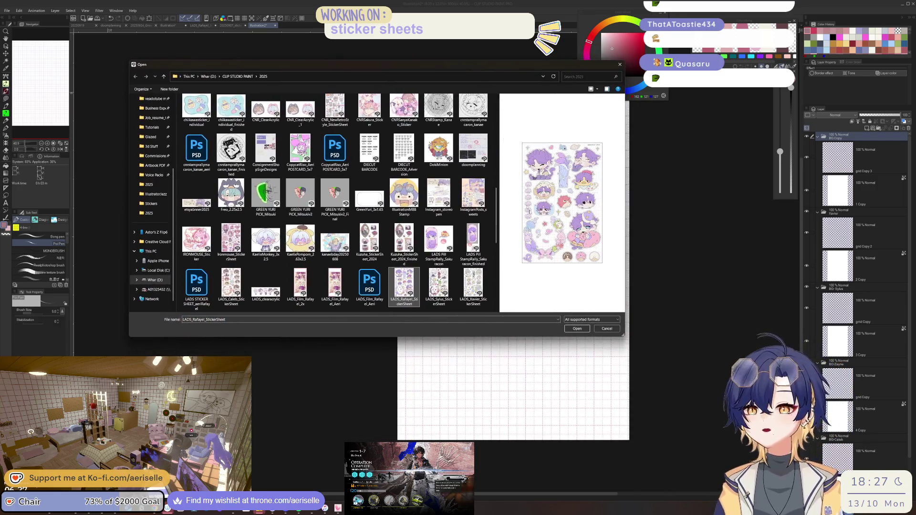
pyautogui.moveTo(623, 335); pyautogui.dragTo(780, 480)
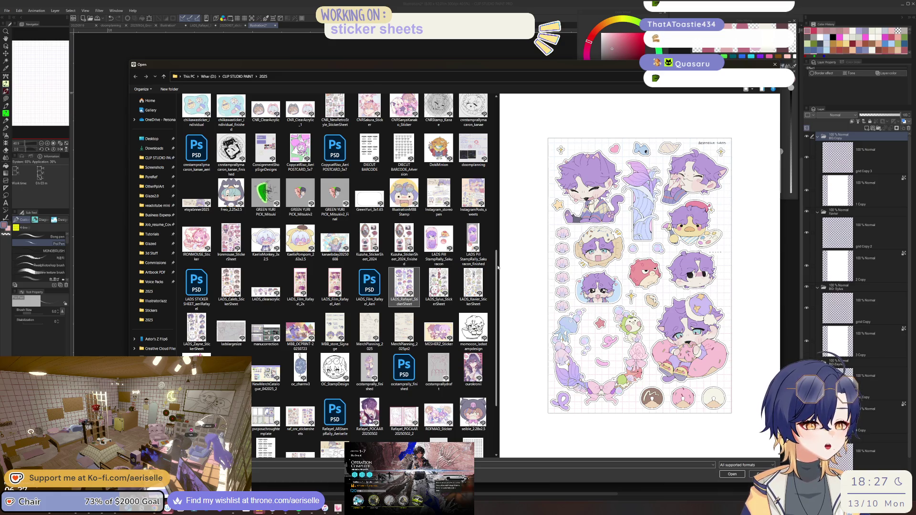
pyautogui.click(340, 110)
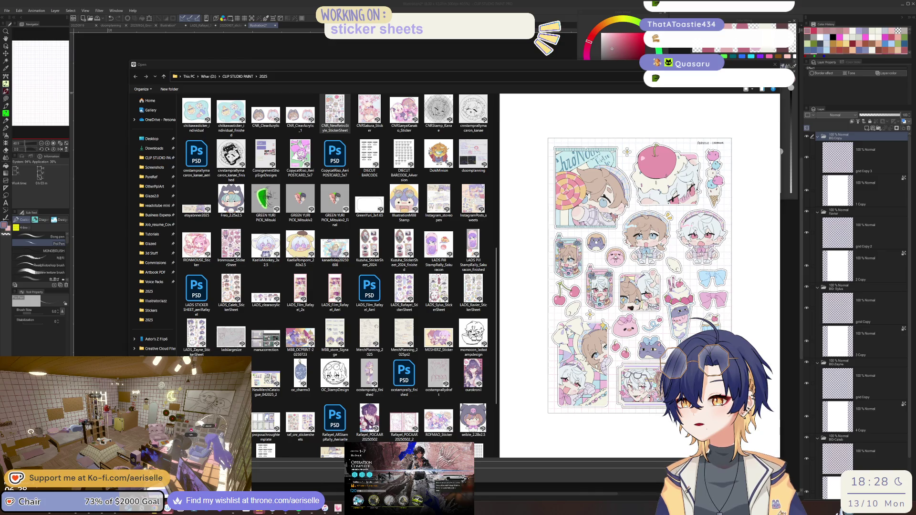
pyautogui.press('Return')
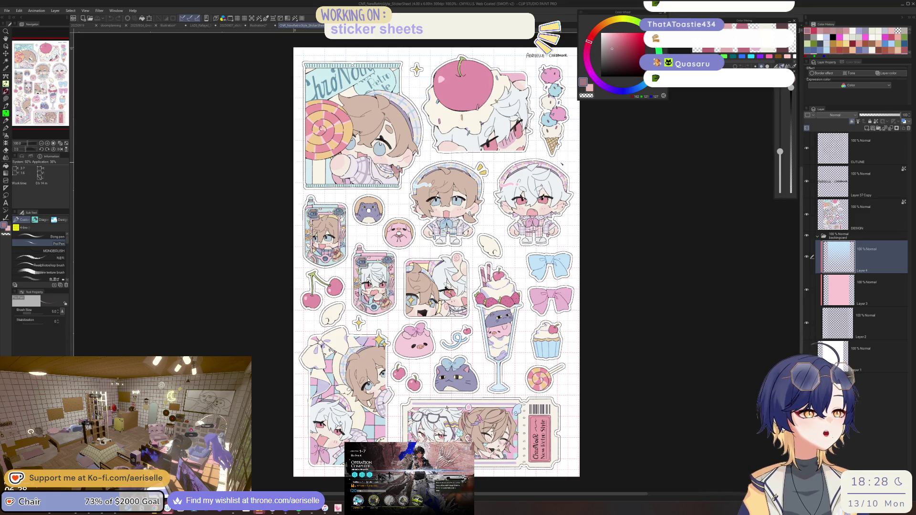
# - Go back to the blank grid Illustration2 canvas and open its Change Image Resolution settings
pyautogui.click(261, 26)
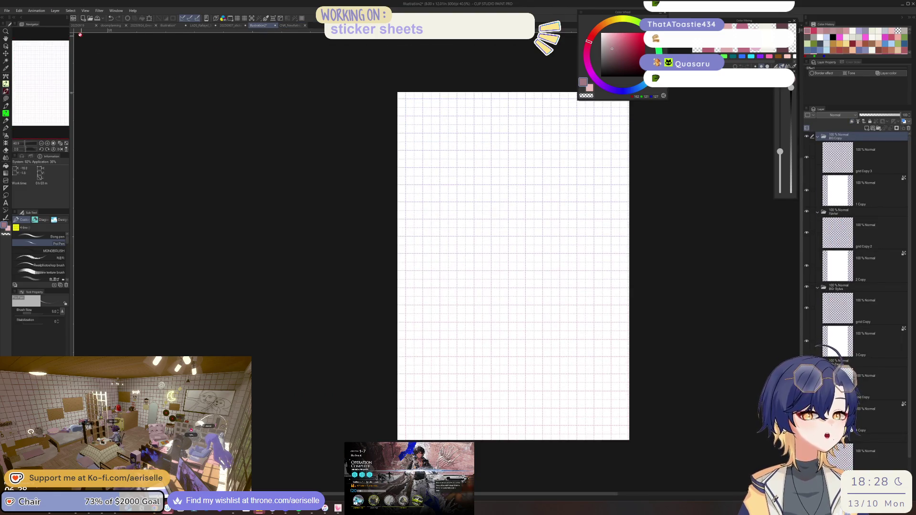
pyautogui.click(19, 11)
pyautogui.click(84, 190)
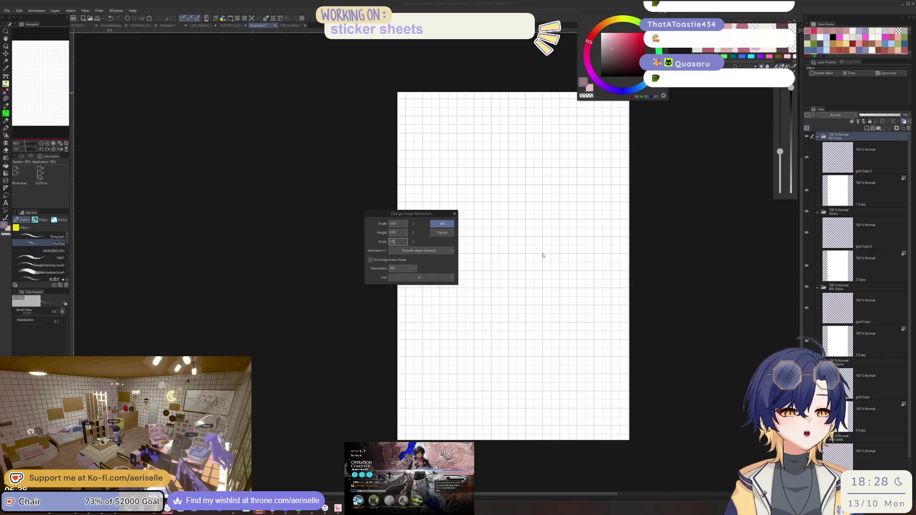
# - Apply the new image resolution to the grid canvas
pyautogui.click(441, 224)
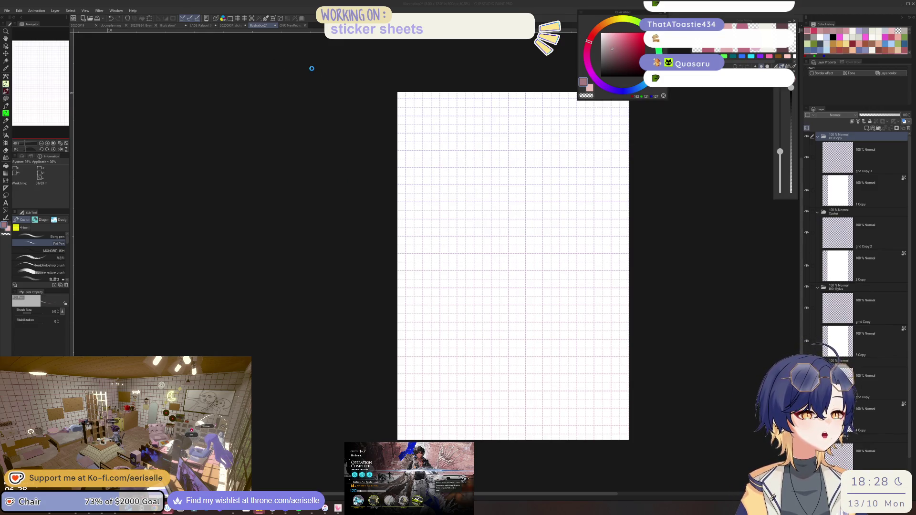
pyautogui.scroll(3, 438, 219)
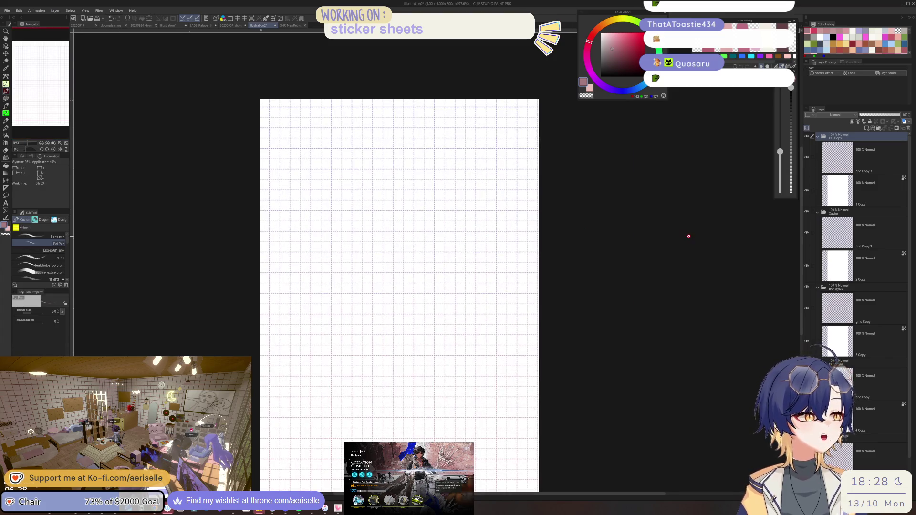
pyautogui.scroll(-2, 689, 235)
# - Rename the top pasted folder to 'BG ironmouse' and begin saving as a new file
pyautogui.write('BG')
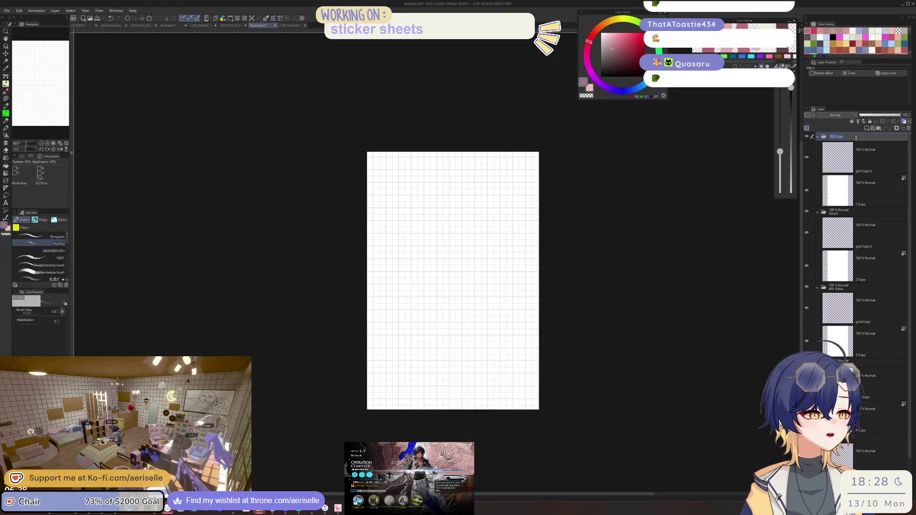
pyautogui.write(' ironmouse')
pyautogui.press('Return')
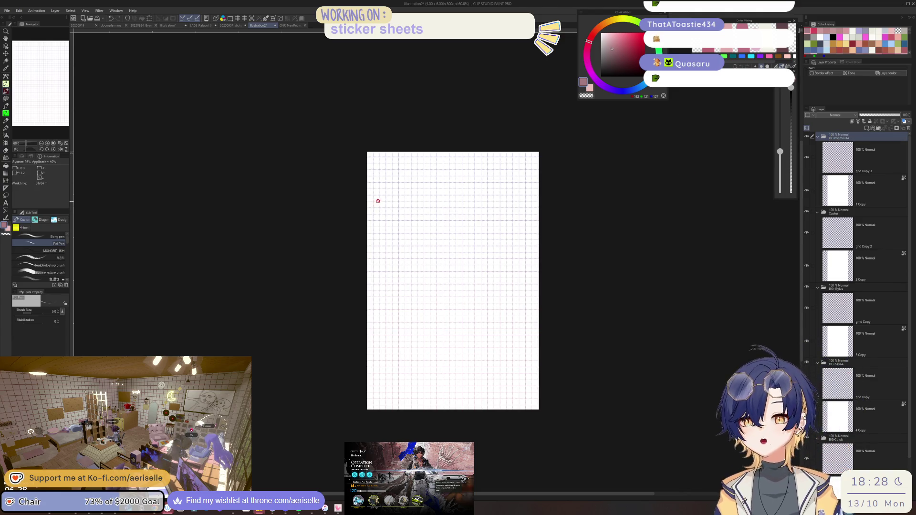
pyautogui.hotkey('ctrl', 's')
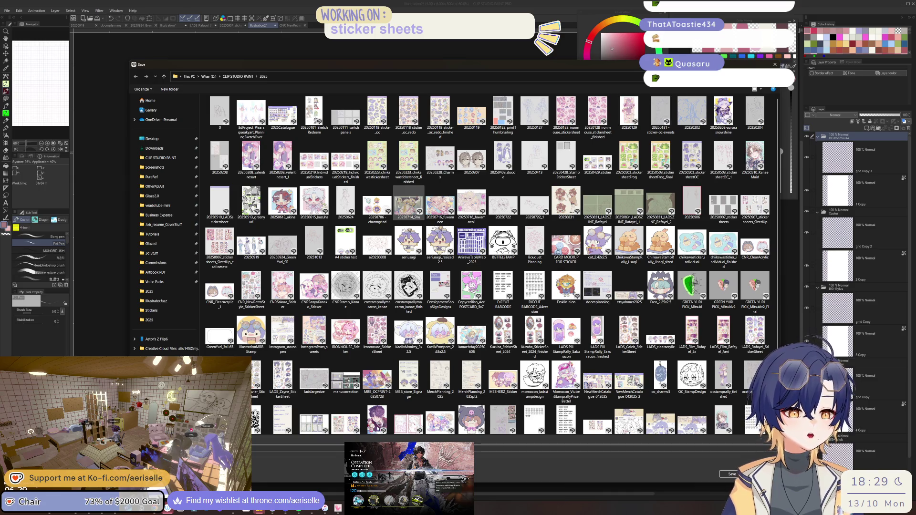
# - Save the canvas in the 2025 folder as StickerSheet_GridBGLayers
pyautogui.press('Return')
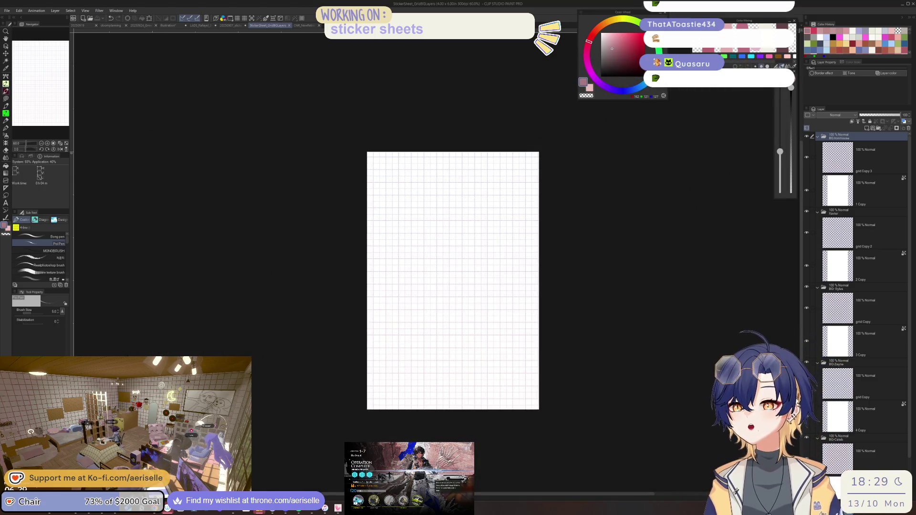